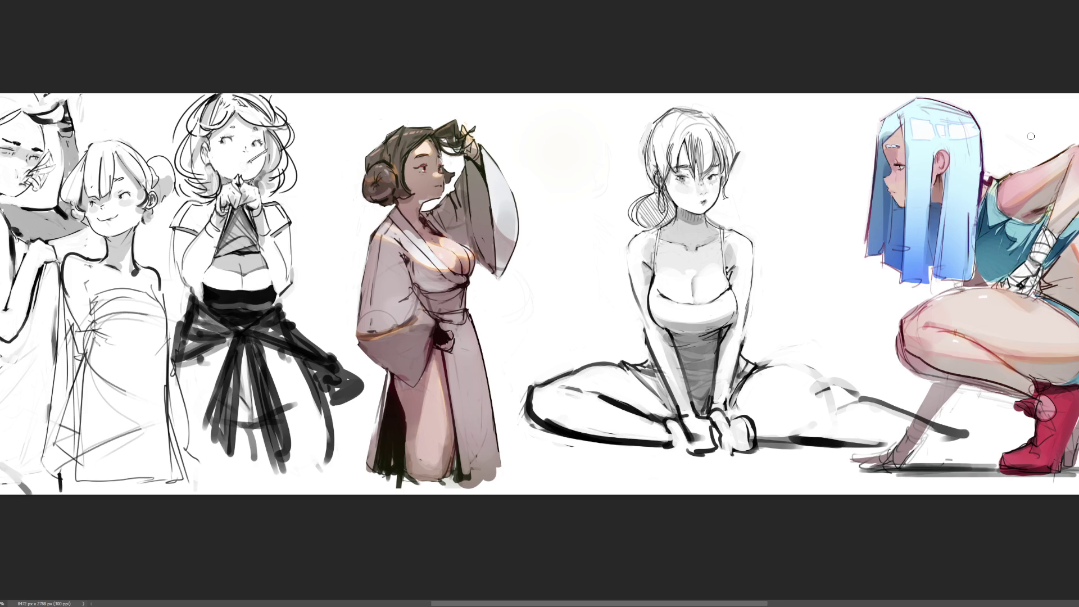
Redraw the seated figure's thigh line lighter, repaint her right fist and smooth the left knee curve
mouse_move(567, 369)
left_mouse_down()
mouse_move(625, 372)
mouse_move(630, 361)
left_mouse_up()
key("ctrl+z")
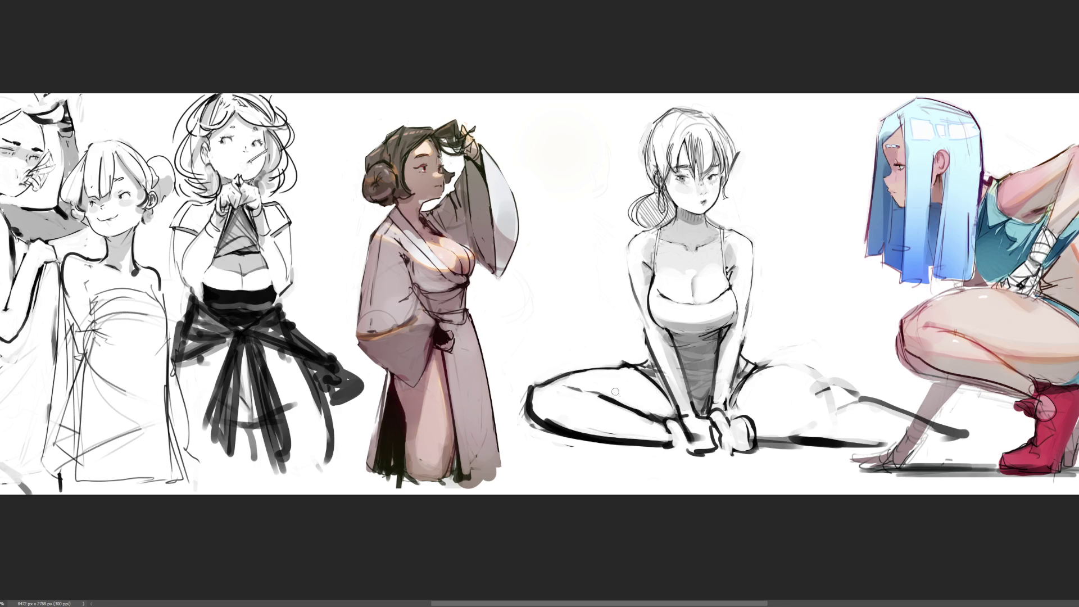
mouse_move(622, 398)
left_mouse_down()
mouse_move(670, 411)
mouse_move(681, 443)
left_mouse_up()
mouse_move(750, 418)
left_mouse_down()
mouse_move(747, 446)
mouse_move(728, 444)
mouse_move(724, 430)
mouse_move(725, 442)
mouse_move(696, 444)
mouse_move(717, 450)
mouse_move(690, 454)
mouse_move(720, 436)
left_mouse_up()
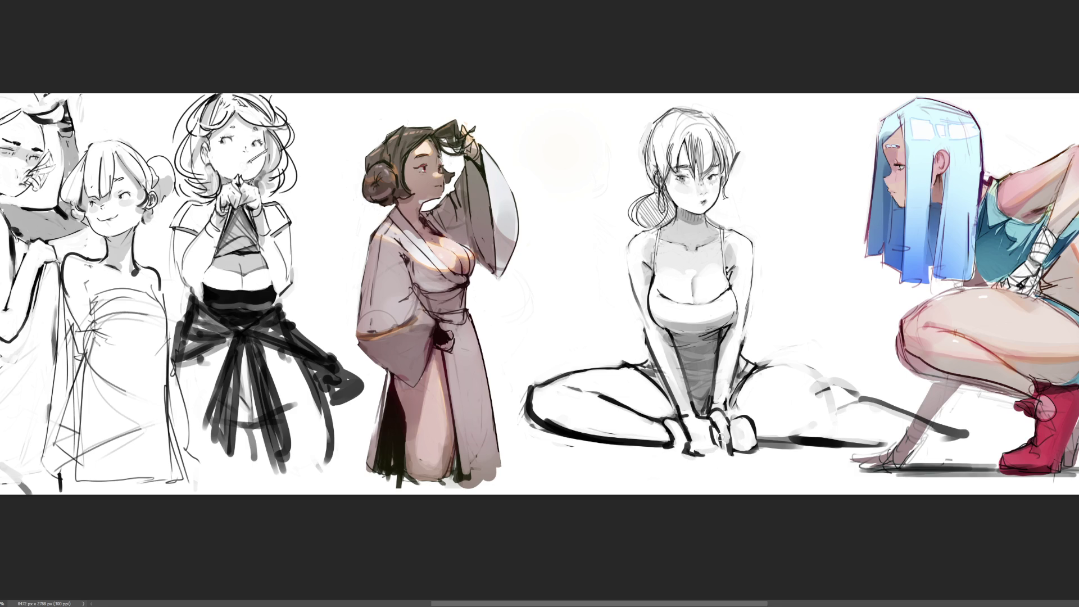
mouse_move(531, 386)
left_mouse_down()
mouse_move(538, 430)
mouse_move(587, 440)
left_mouse_up()
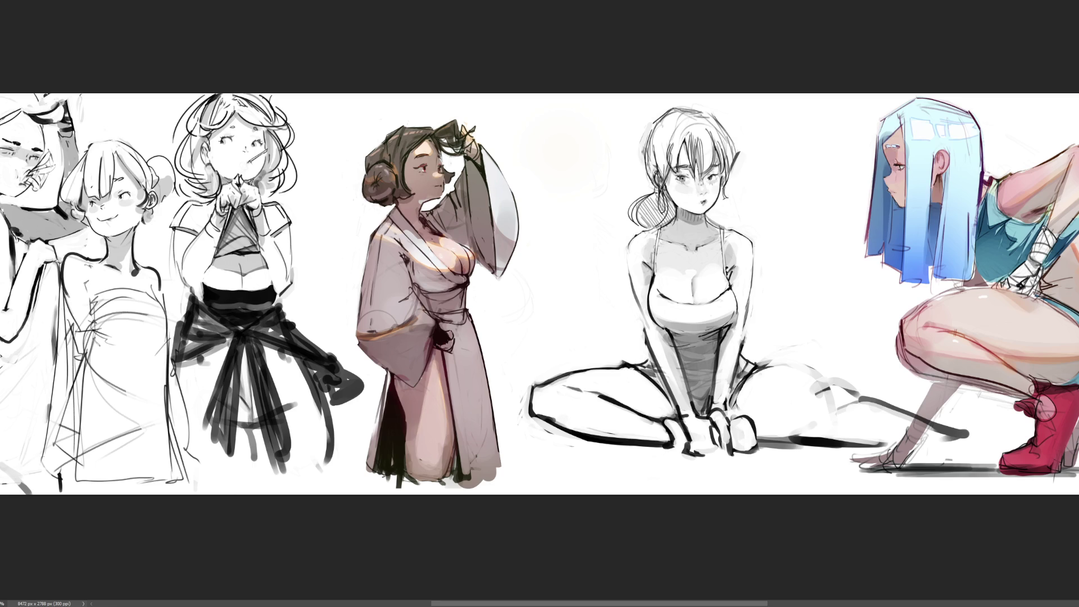
Zoom out to see the full sketch sheet, then zoom back in on the left-hand figures
scroll(549, 294, "down", 5)
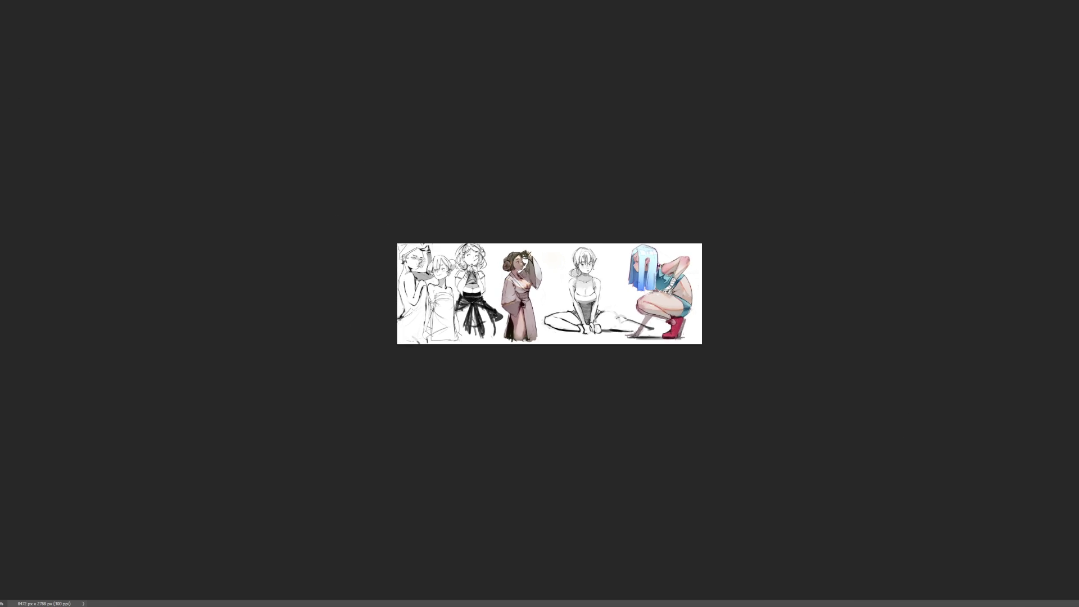
scroll(549, 293, "up", 5)
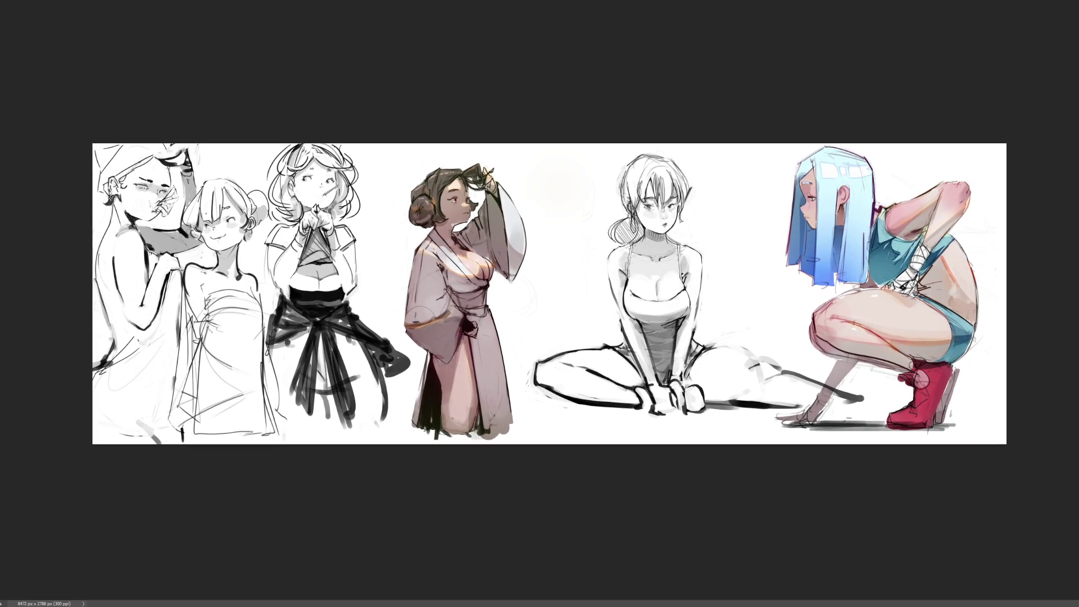
scroll(542, 310, "up", 4)
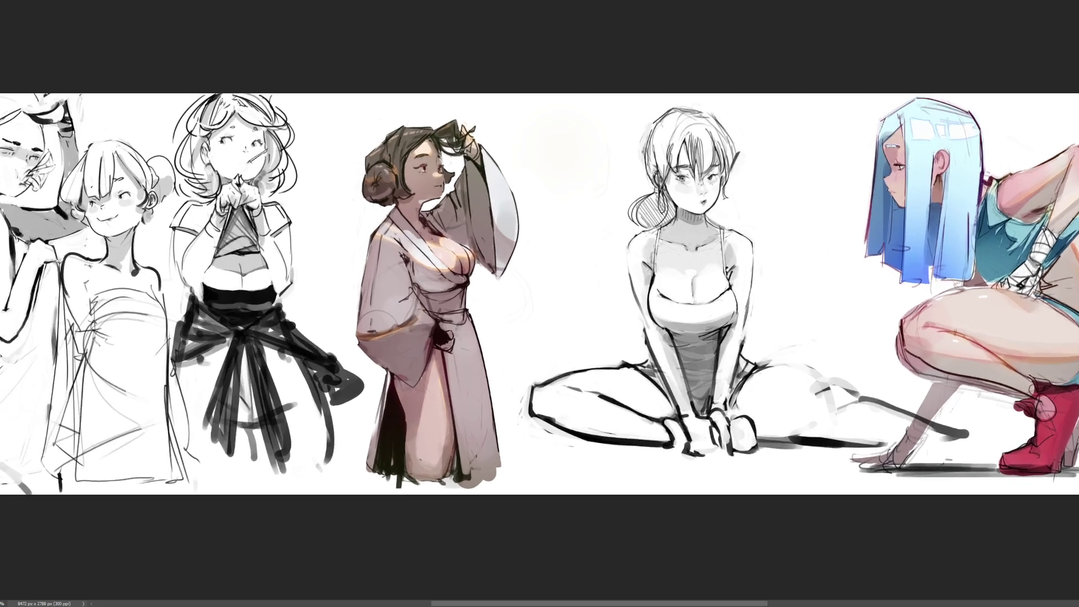
scroll(539, 304, "left", 5)
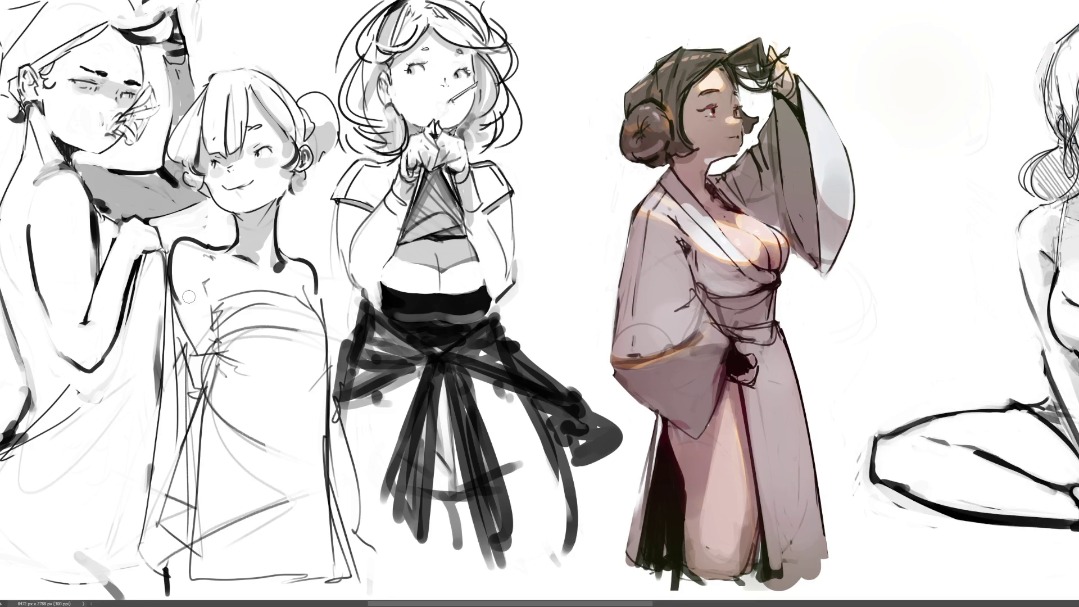
Draw a pencil line down the left side of the strapless dress's skirt
left_click_drag(181, 277, 188, 323)
key("ctrl+z")
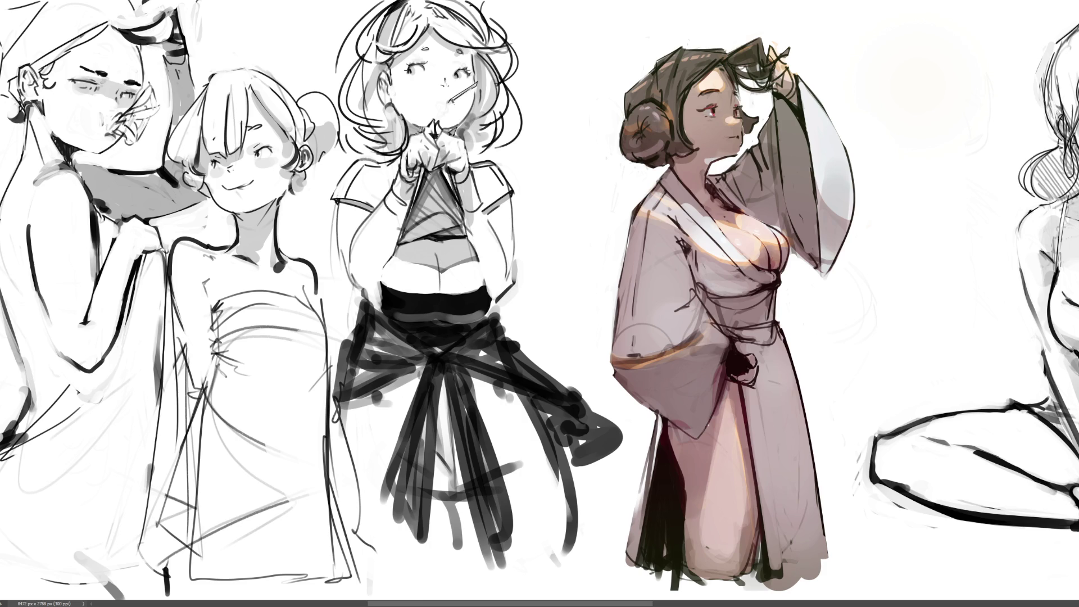
mouse_move(213, 310)
left_mouse_down()
mouse_move(211, 370)
mouse_move(212, 357)
left_mouse_up()
left_click_drag(216, 357, 200, 402)
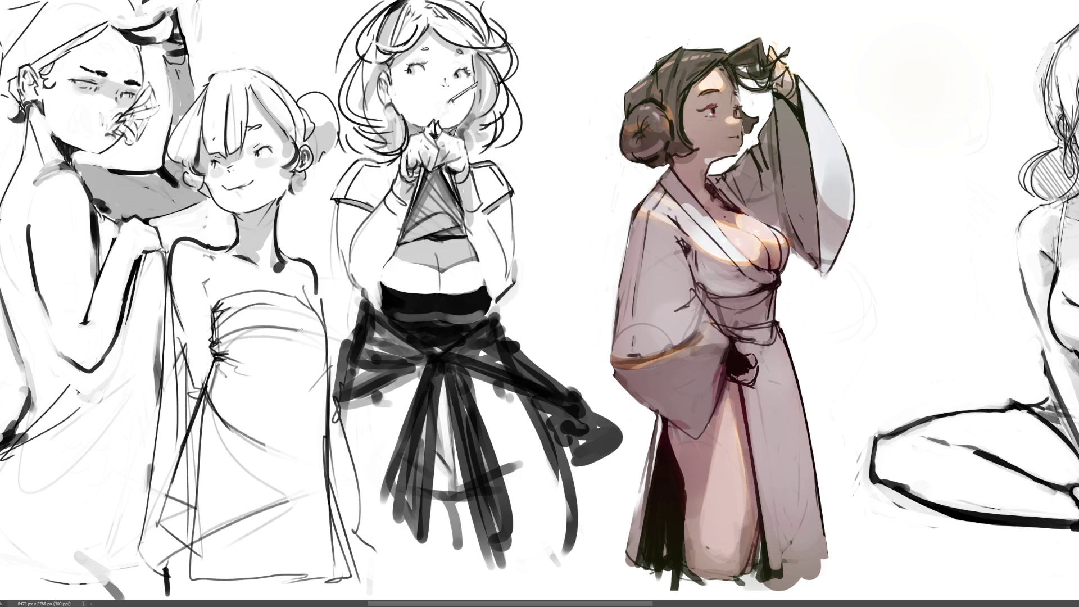
Draw the skirt's right edge line, erasing and redrawing it until the length fits
left_click_drag(316, 352, 327, 391)
mouse_move(339, 402)
left_mouse_down()
mouse_move(344, 444)
mouse_move(338, 435)
left_mouse_up()
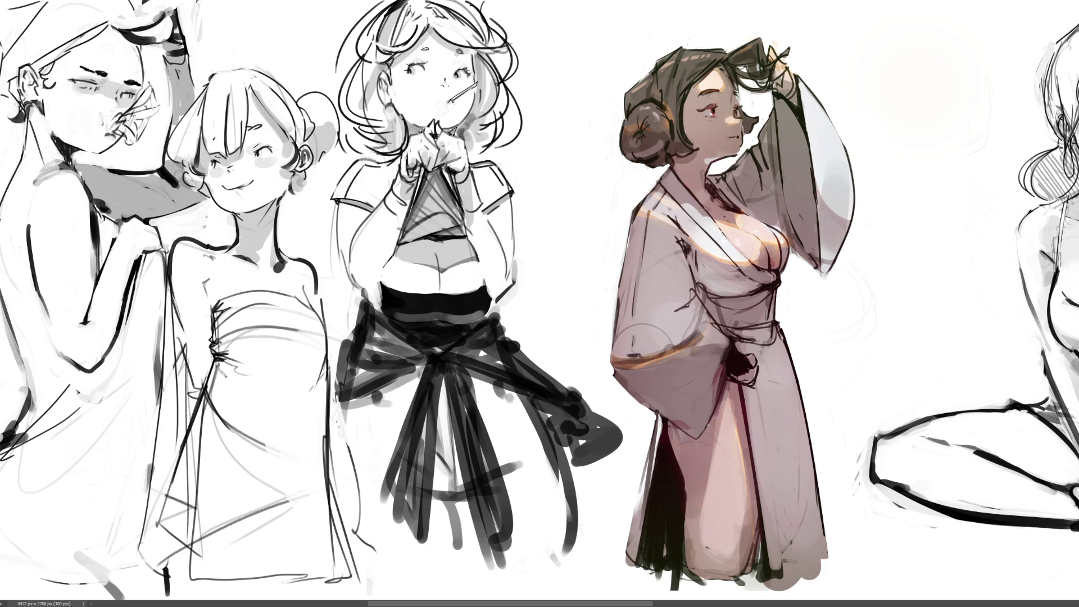
left_click_drag(331, 389, 349, 473)
key("ctrl+z")
left_click_drag(331, 398, 352, 506)
key("ctrl+z")
mouse_move(331, 398)
left_mouse_down()
mouse_move(352, 514)
mouse_move(345, 530)
left_mouse_up()
key("ctrl+z")
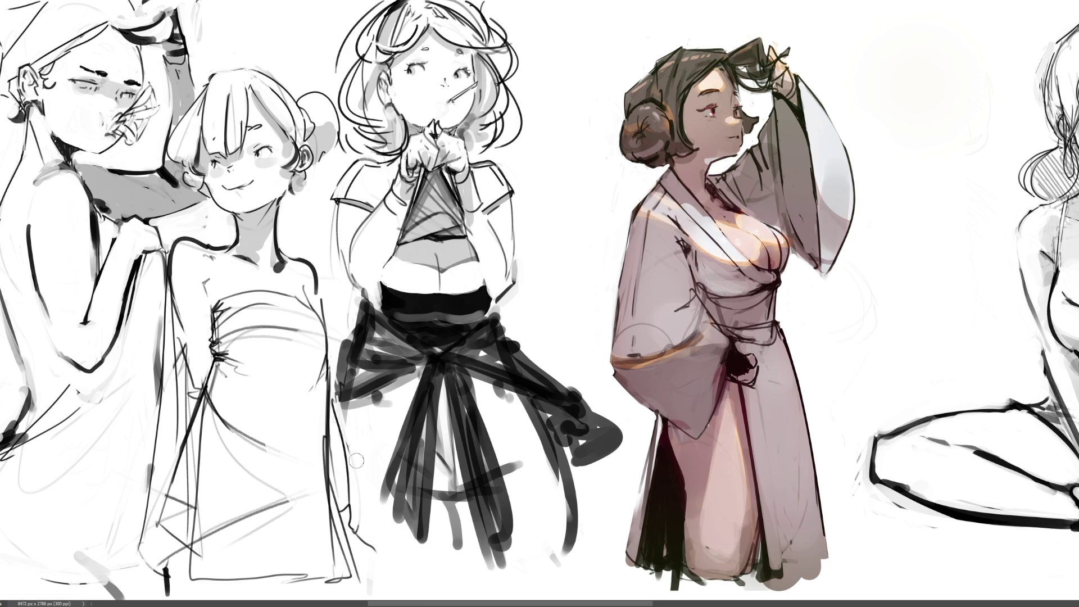
Draw a thin, tapered line along the skirt's lower-left edge
left_click_drag(336, 482, 397, 569)
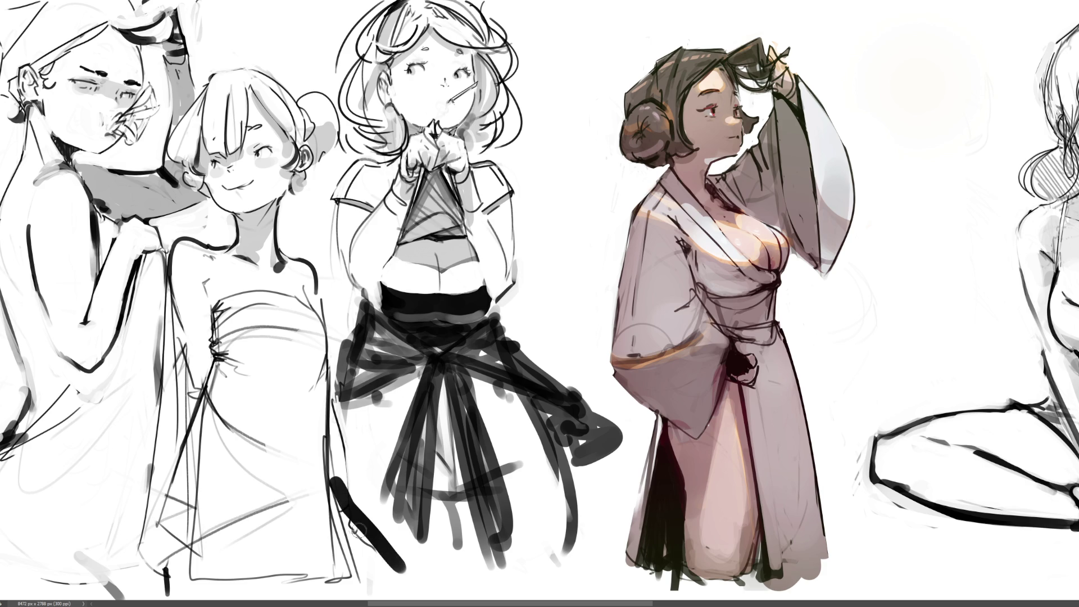
key("ctrl+z")
left_click_drag(337, 482, 403, 569)
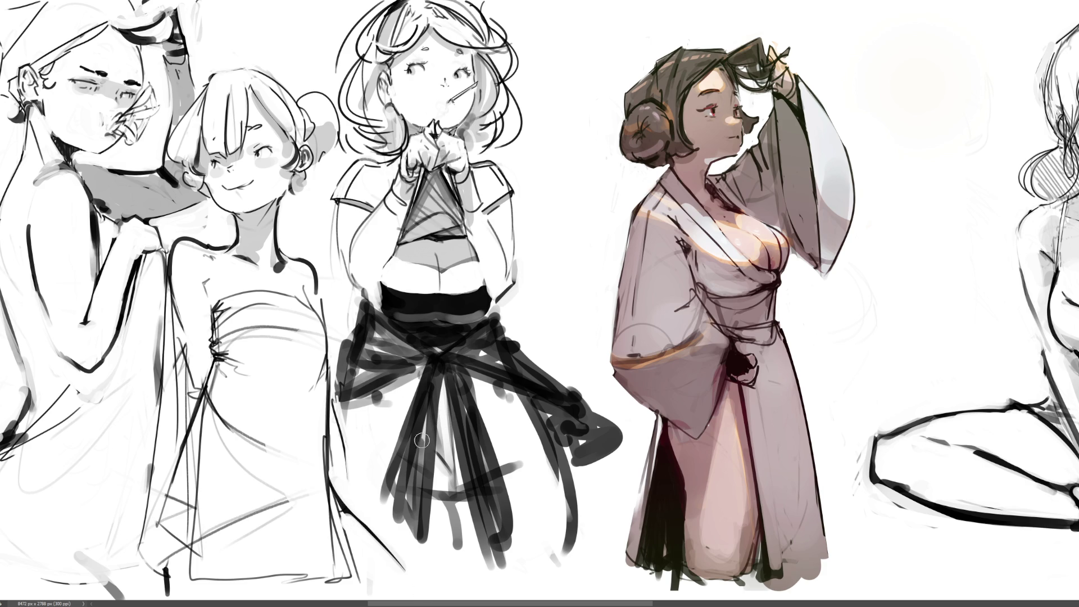
left_click_drag(332, 471, 417, 567)
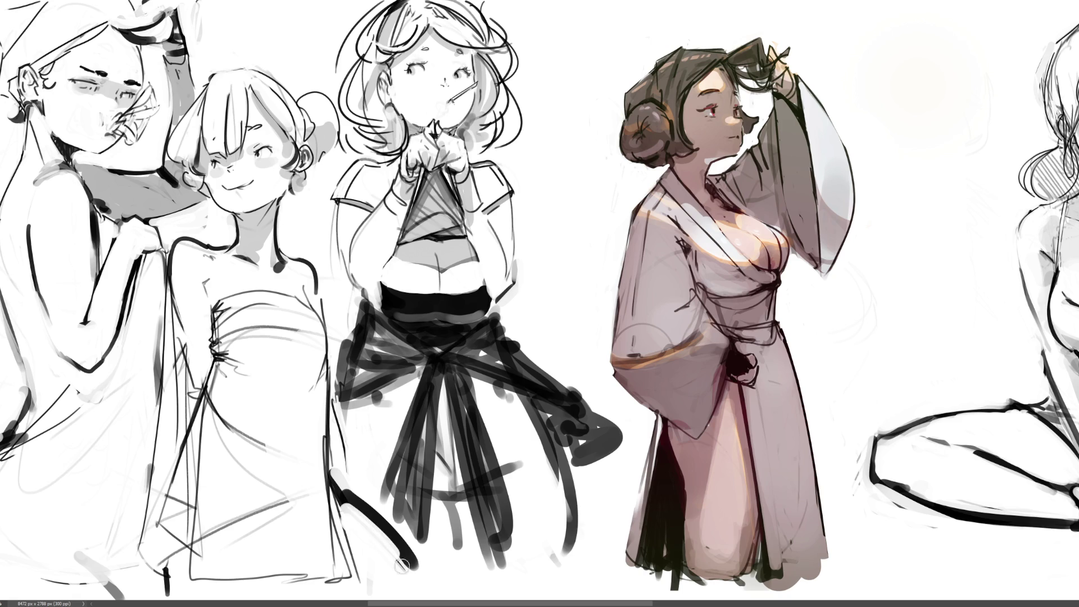
left_click_drag(340, 476, 417, 565)
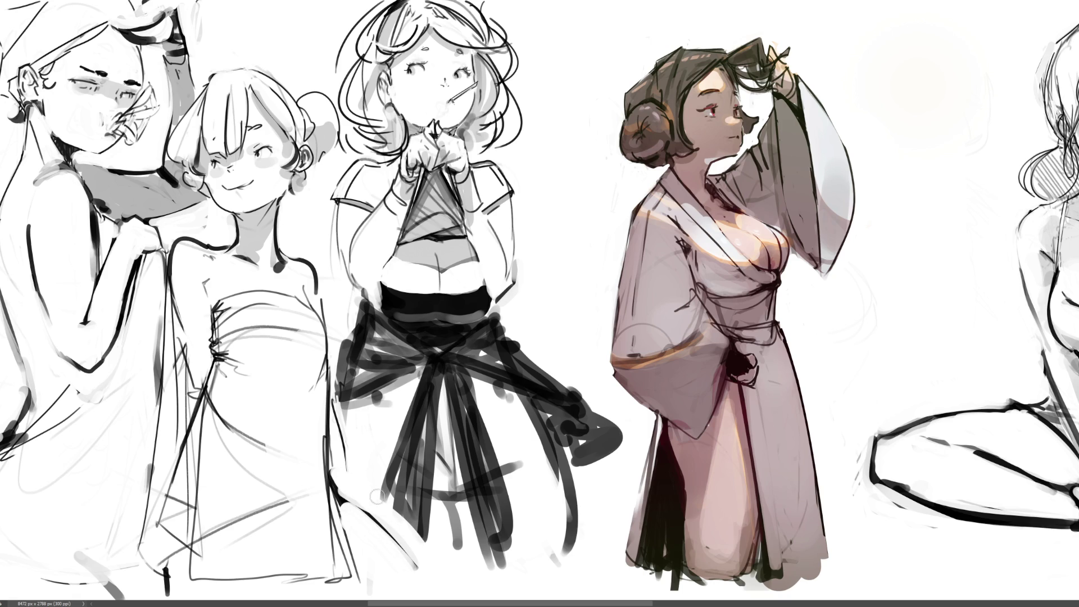
left_click_drag(343, 494, 428, 578)
key("ctrl+z")
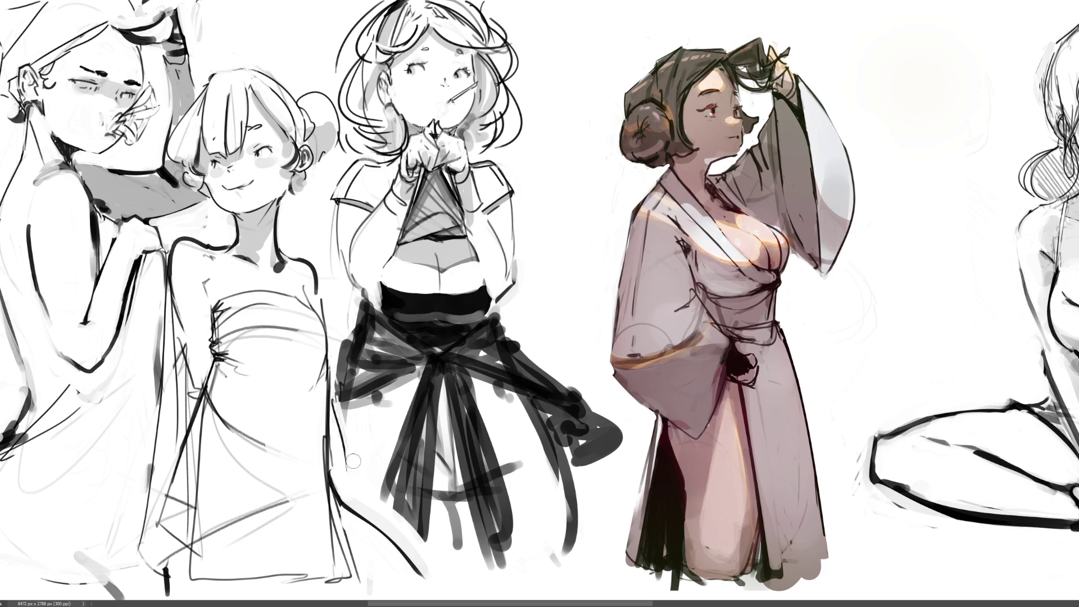
Paint a dark hem line under the skirt with a small mark below it
left_click_drag(322, 495, 319, 563)
key("ctrl+z")
left_click_drag(198, 579, 308, 583)
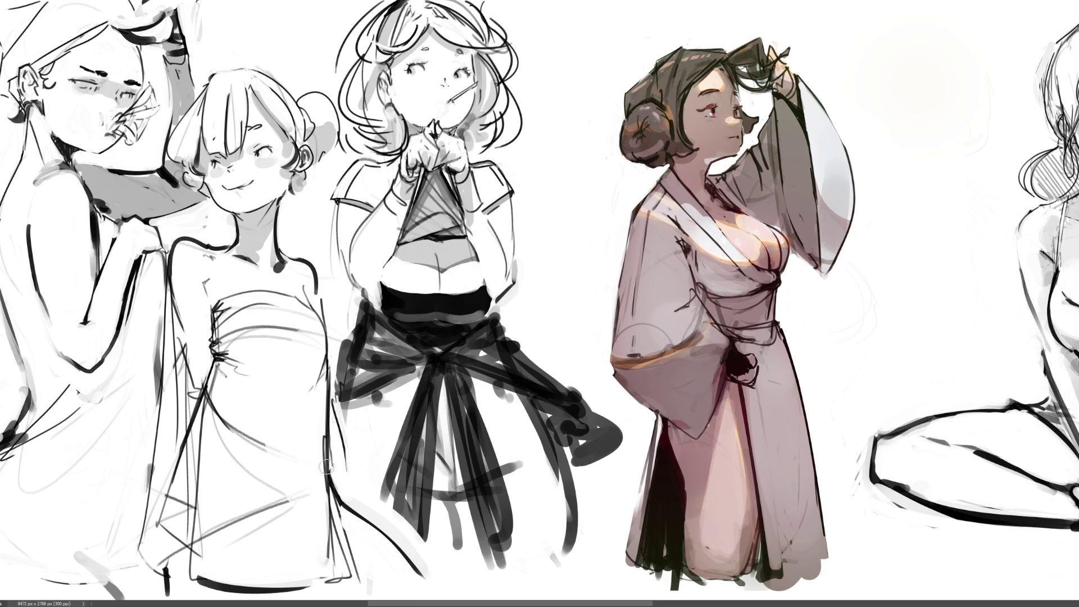
left_click_drag(261, 587, 260, 599)
Touch up the hem marks and add grey strokes along the dress's left side
left_click_drag(168, 565, 169, 594)
left_click_drag(259, 586, 273, 595)
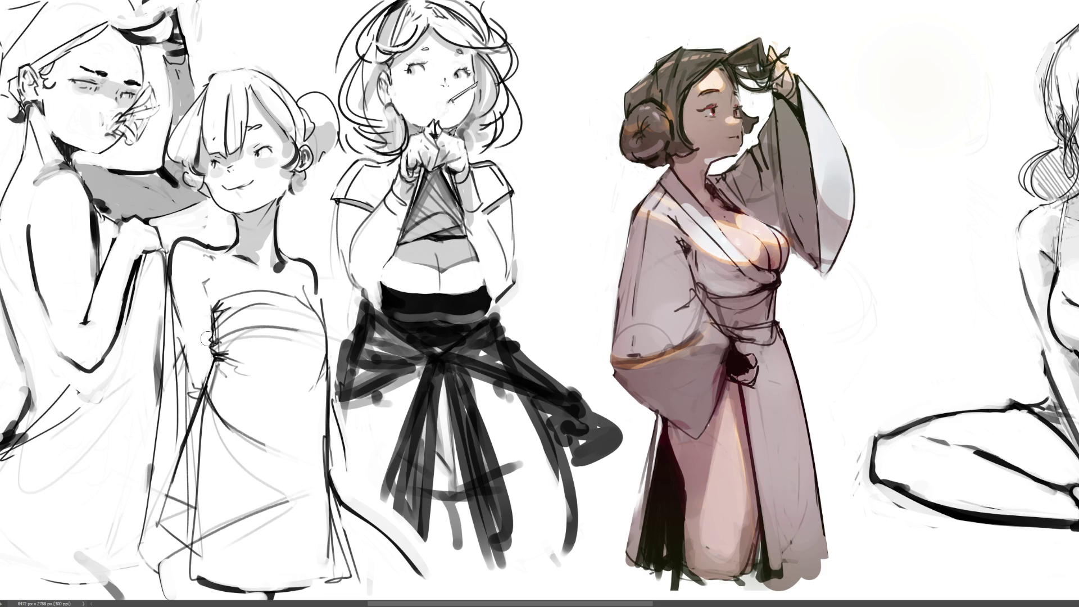
left_click_drag(191, 375, 170, 439)
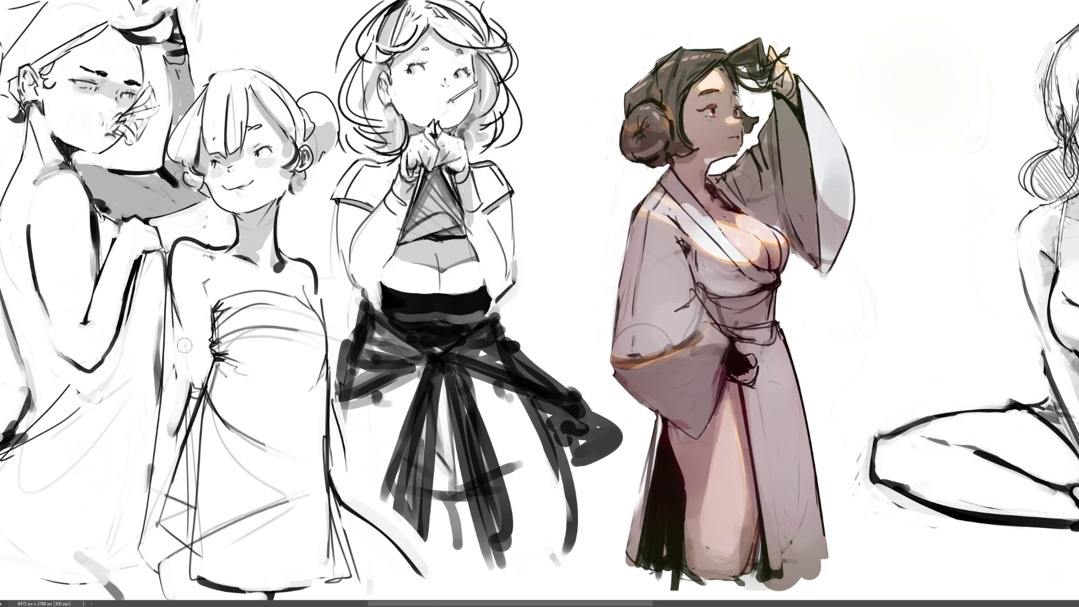
left_click_drag(184, 343, 194, 392)
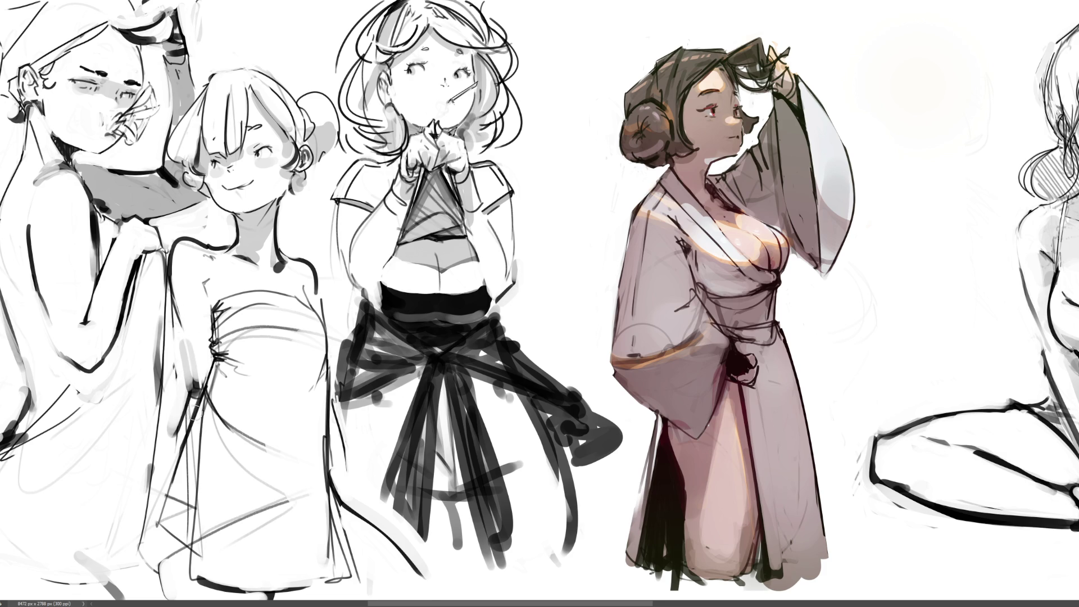
left_click_drag(178, 342, 191, 393)
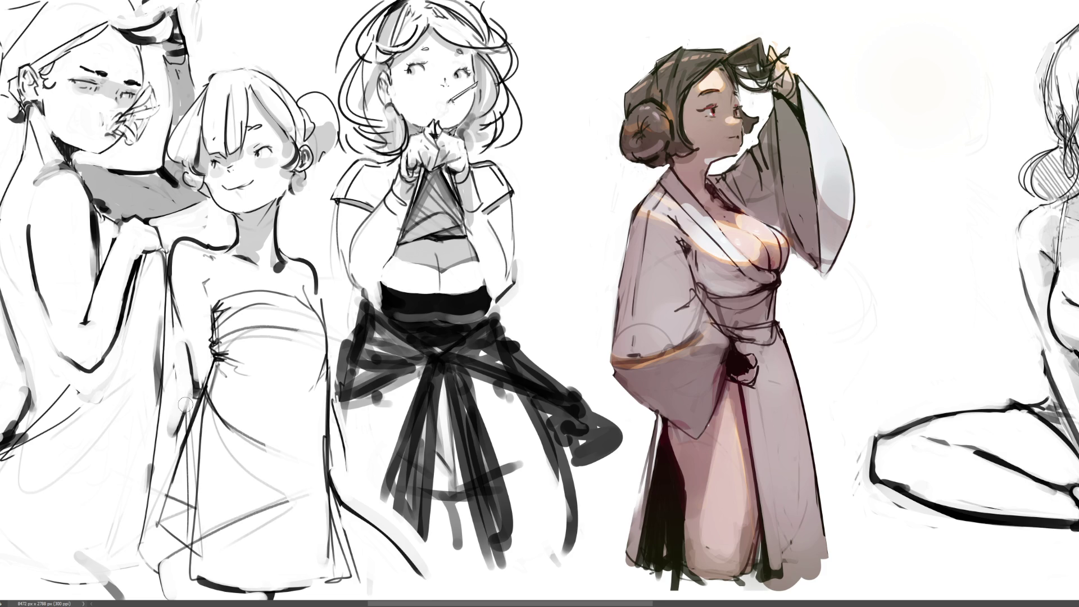
key("ctrl+z")
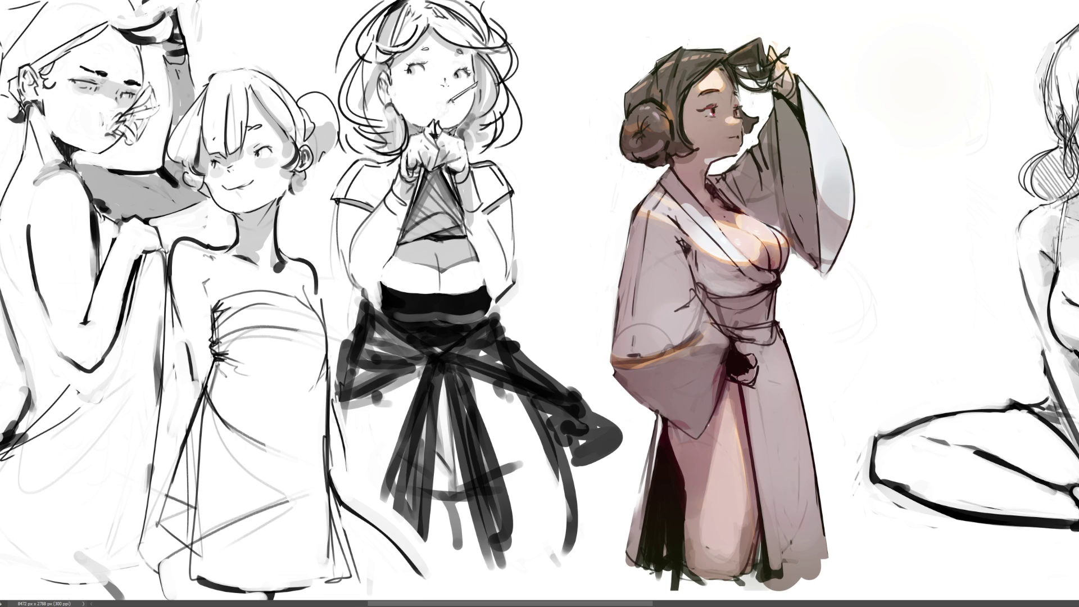
Rework the strapless dress's left edge with darker, then lighter strokes running further up
left_click_drag(165, 278, 171, 458)
left_click_drag(168, 408, 146, 534)
left_click_drag(172, 447, 169, 506)
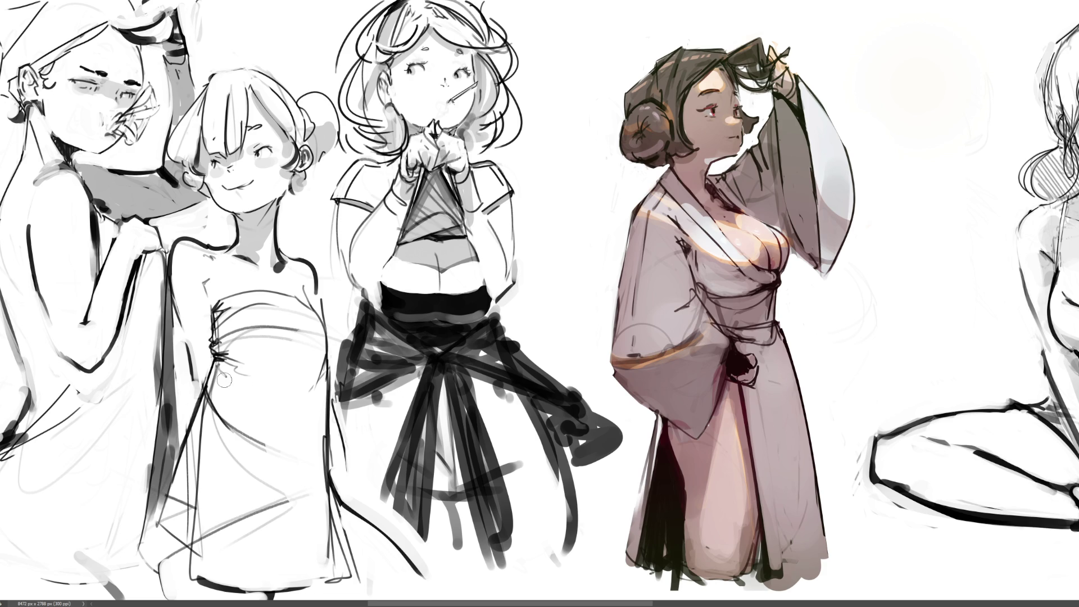
key("ctrl+z")
key("ctrl+z")
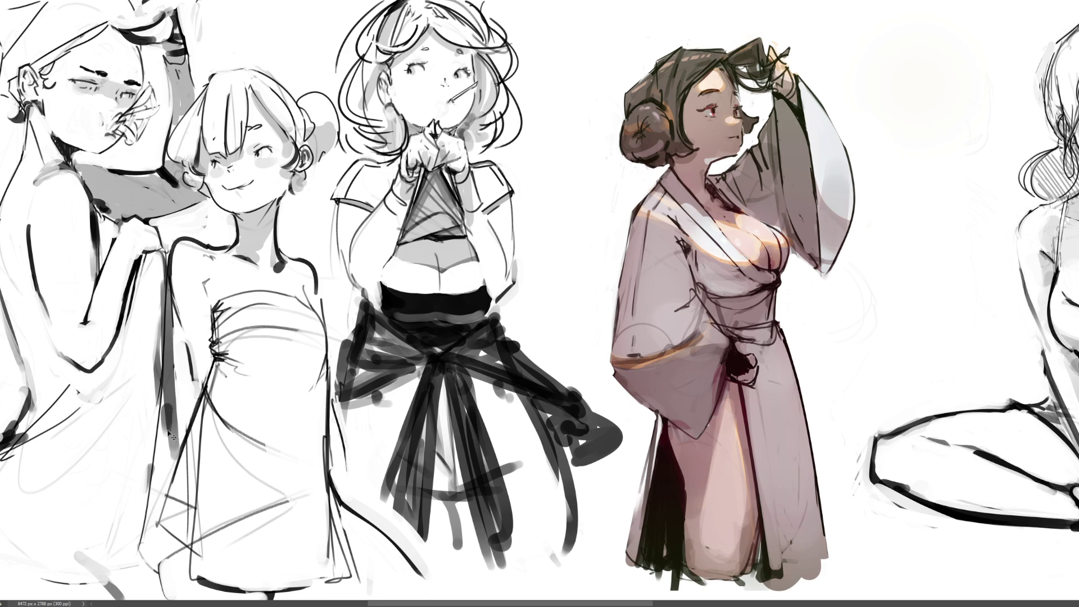
mouse_move(159, 405)
left_mouse_down()
mouse_move(165, 486)
mouse_move(137, 558)
mouse_move(164, 475)
left_mouse_up()
left_click_drag(157, 428, 169, 495)
left_click_drag(151, 377, 166, 483)
left_click_drag(166, 410, 168, 452)
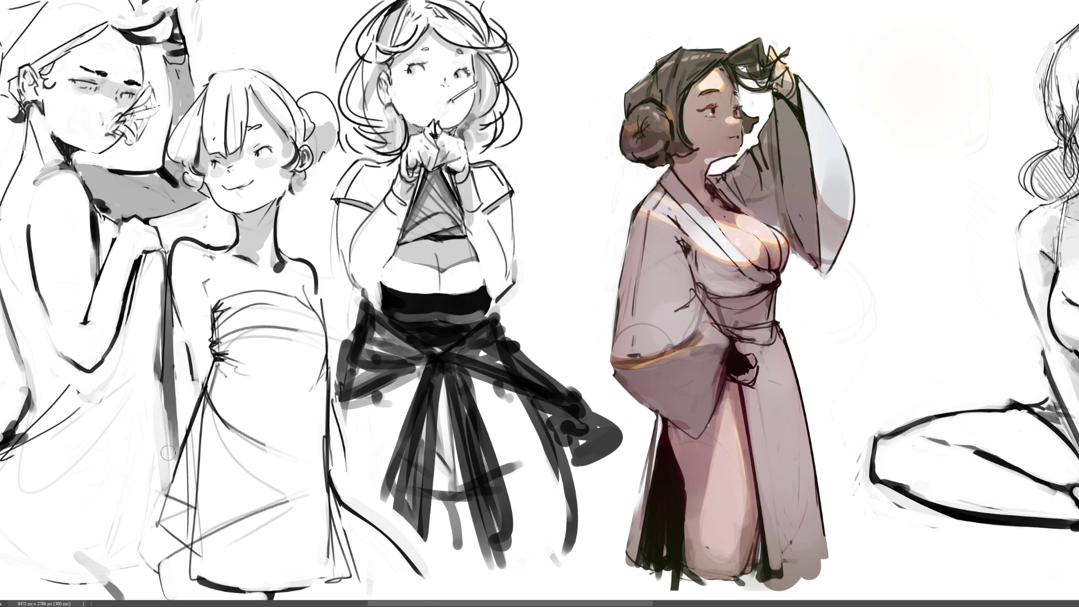
left_click_drag(150, 363, 168, 467)
mouse_move(152, 315)
left_mouse_down()
mouse_move(169, 467)
mouse_move(160, 359)
mouse_move(166, 436)
mouse_move(172, 317)
mouse_move(195, 456)
left_mouse_up()
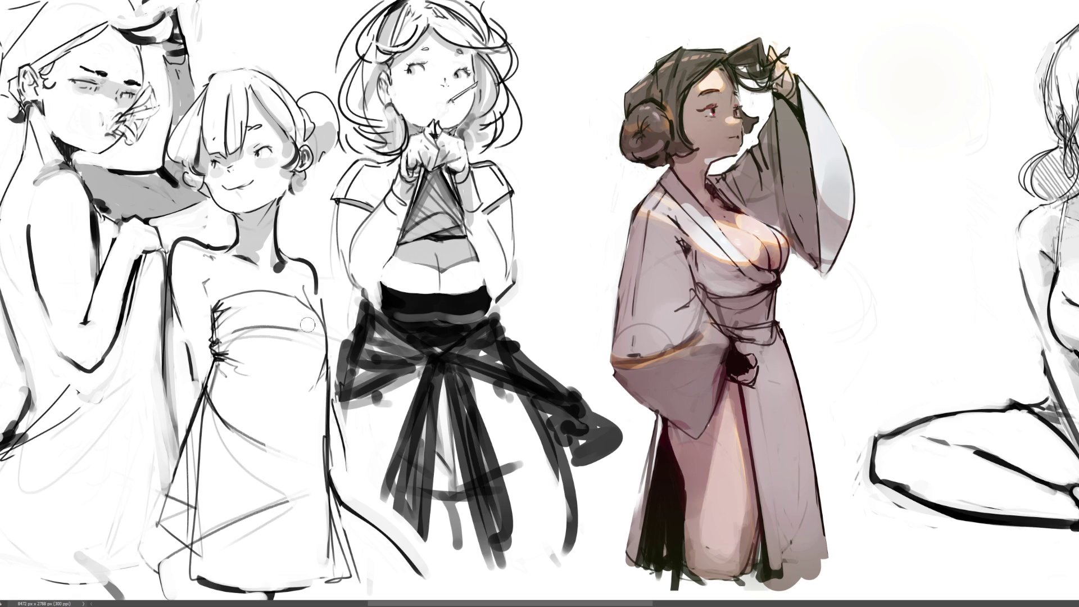
Re-stroke the dress's chest curve, discarding a stray shoulder mark
mouse_move(302, 339)
left_mouse_down()
mouse_move(241, 339)
mouse_move(324, 344)
left_mouse_up()
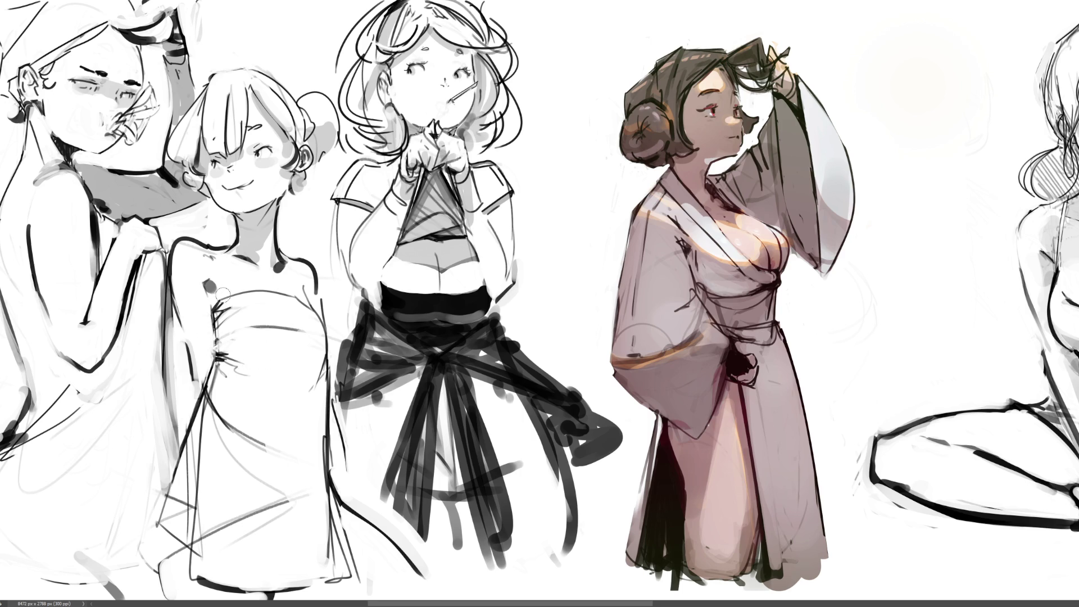
mouse_move(301, 281)
left_mouse_down()
mouse_move(305, 292)
mouse_move(323, 277)
left_mouse_up()
key("ctrl+z")
mouse_move(273, 594)
left_mouse_down()
mouse_move(344, 584)
mouse_move(284, 598)
mouse_move(340, 594)
mouse_move(354, 583)
mouse_move(355, 593)
left_mouse_up()
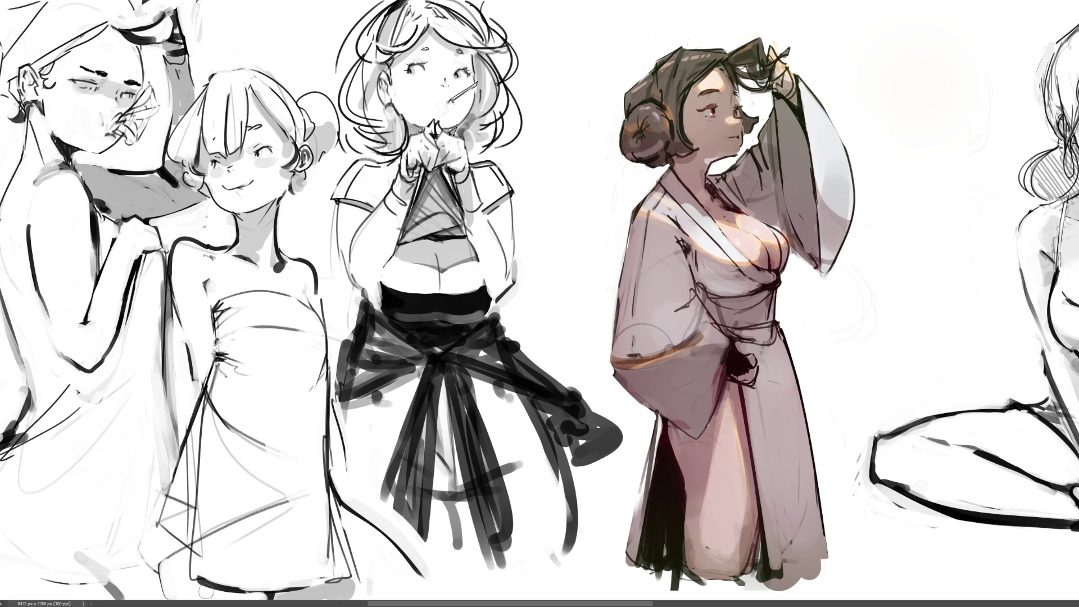
Draw the dress's right edge and shoulder side line, then shade softly under the arm
mouse_move(333, 504)
left_mouse_down()
mouse_move(353, 531)
mouse_move(352, 579)
left_mouse_up()
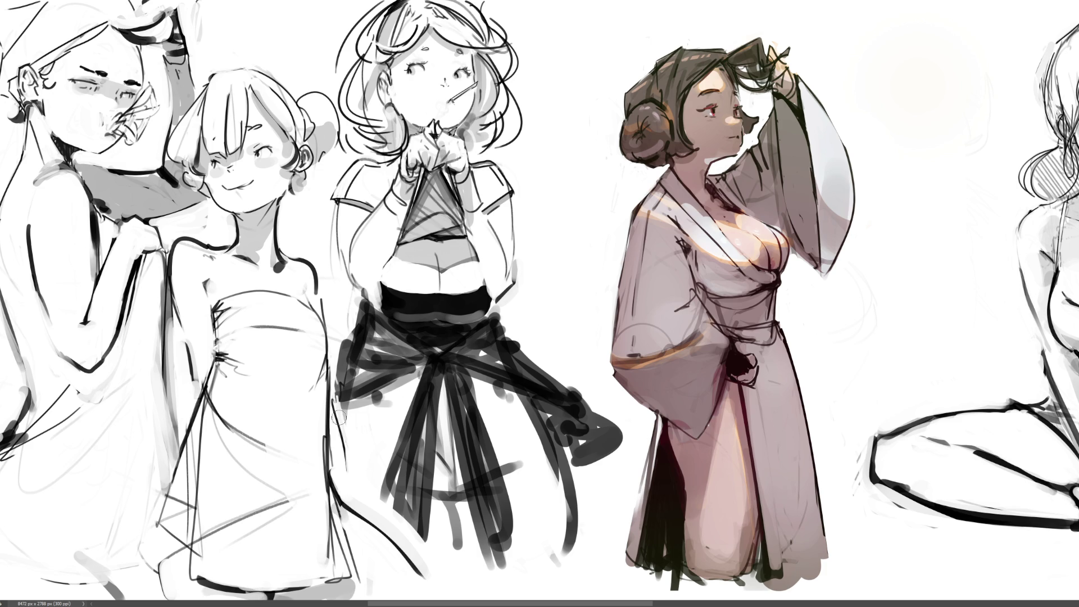
left_click_drag(341, 485, 338, 379)
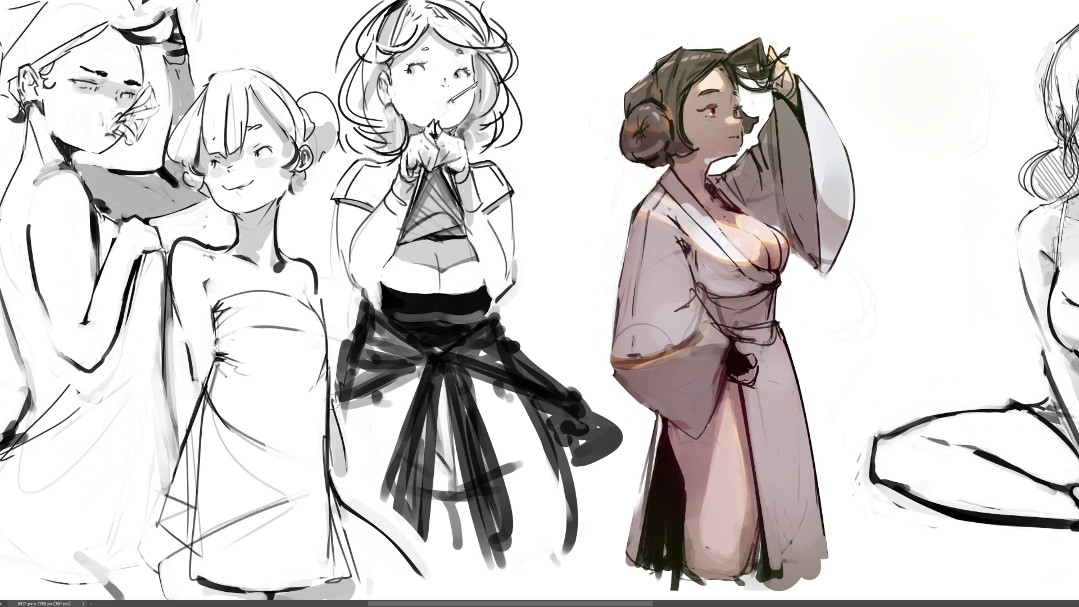
mouse_move(336, 421)
left_mouse_down()
mouse_move(344, 478)
mouse_move(337, 416)
left_mouse_up()
key("ctrl+z")
left_click_drag(319, 298, 326, 337)
left_click_drag(212, 283, 203, 321)
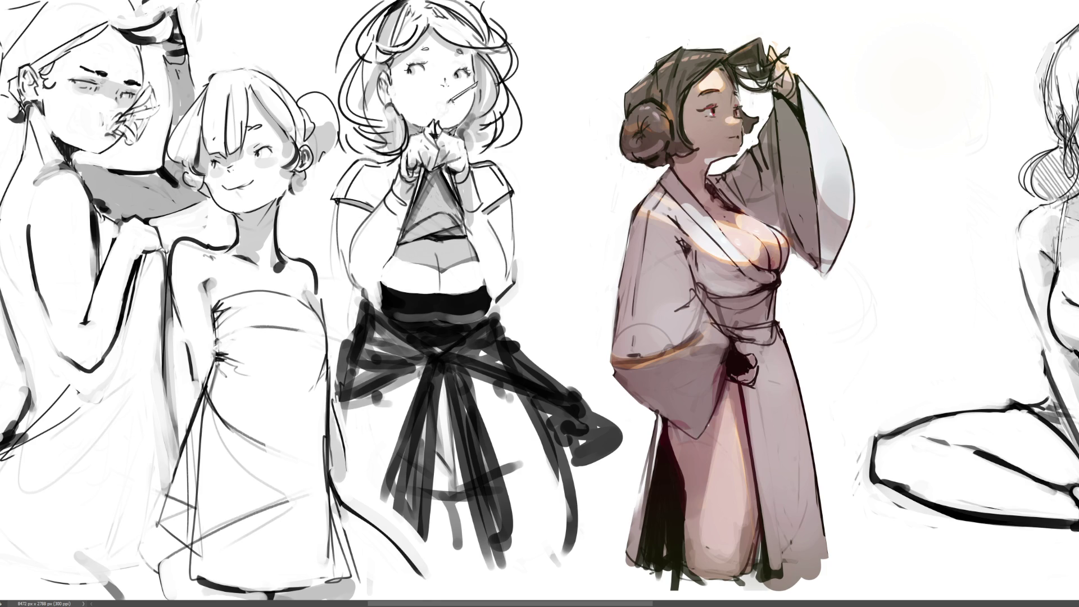
Darken both edges of the clasped-hands figure's chest triangle, undoing the excess stroke
key("ctrl+z")
key("ctrl+y")
left_click_drag(426, 171, 402, 242)
left_click_drag(436, 168, 466, 220)
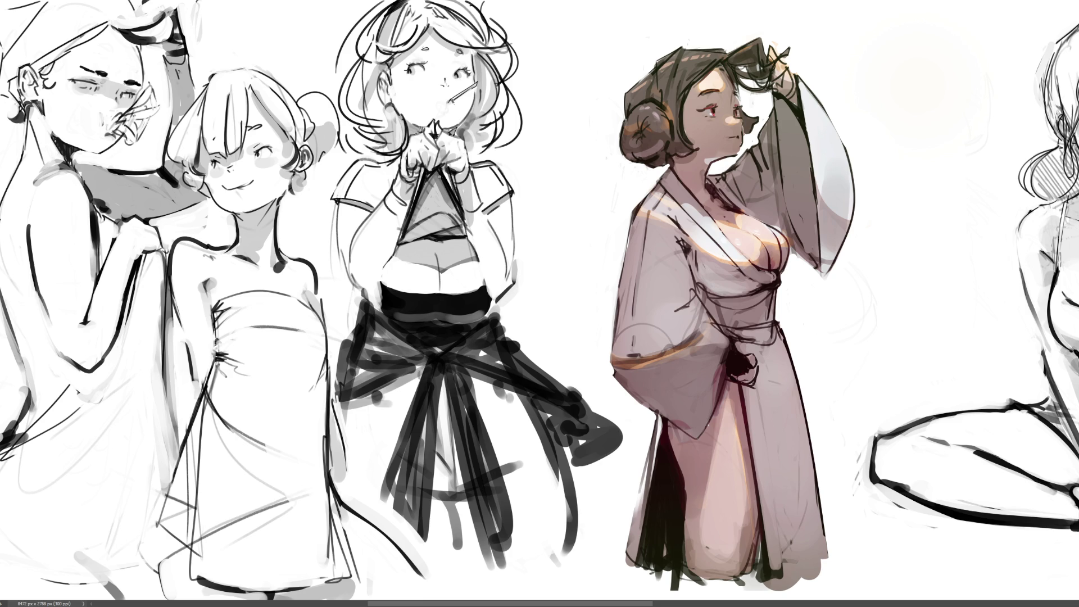
left_click_drag(435, 170, 414, 226)
left_click_drag(436, 175, 469, 226)
key("ctrl+z")
key("ctrl+z")
Trim the sash's right edge with white and fill its trailing end in black
mouse_move(500, 305)
left_mouse_down()
mouse_move(490, 316)
mouse_move(502, 339)
left_mouse_up()
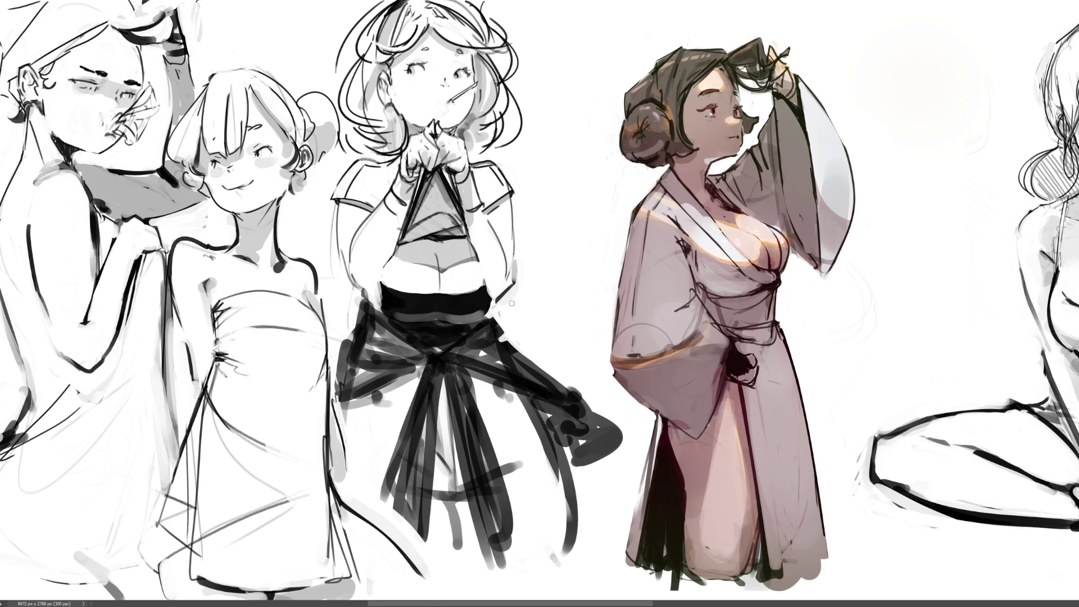
left_click_drag(358, 301, 368, 299)
key("ctrl+z")
key("ctrl+z")
left_click_drag(364, 305, 361, 333)
key("ctrl+z")
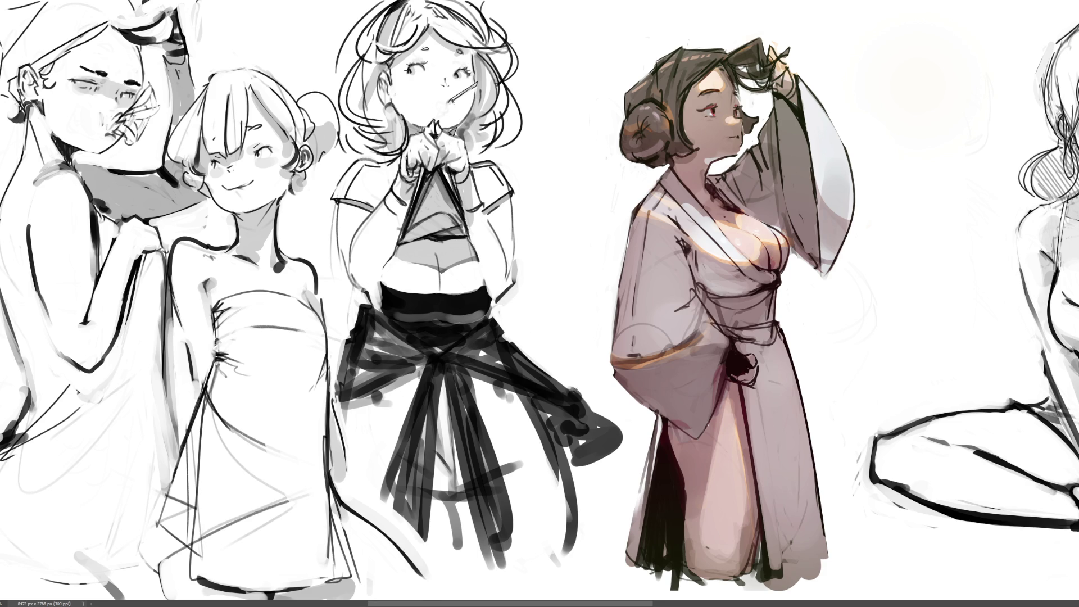
left_click_drag(593, 405, 617, 428)
Zoom out with Ctrl+minus and scroll right toward the blue-haired figure
key("ctrl+minus")
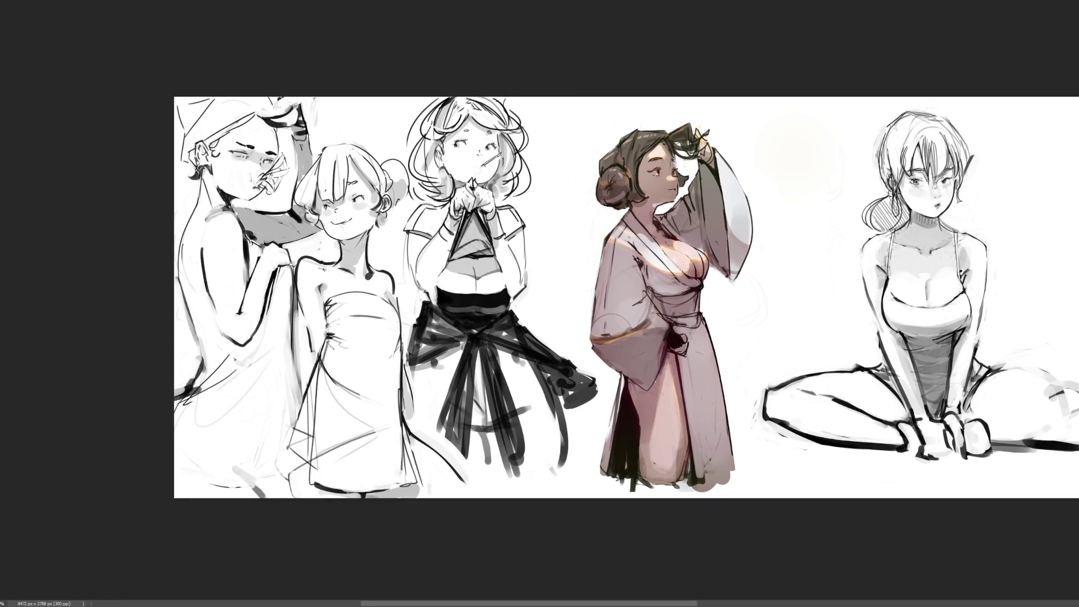
scroll(539, 303, "right", 5)
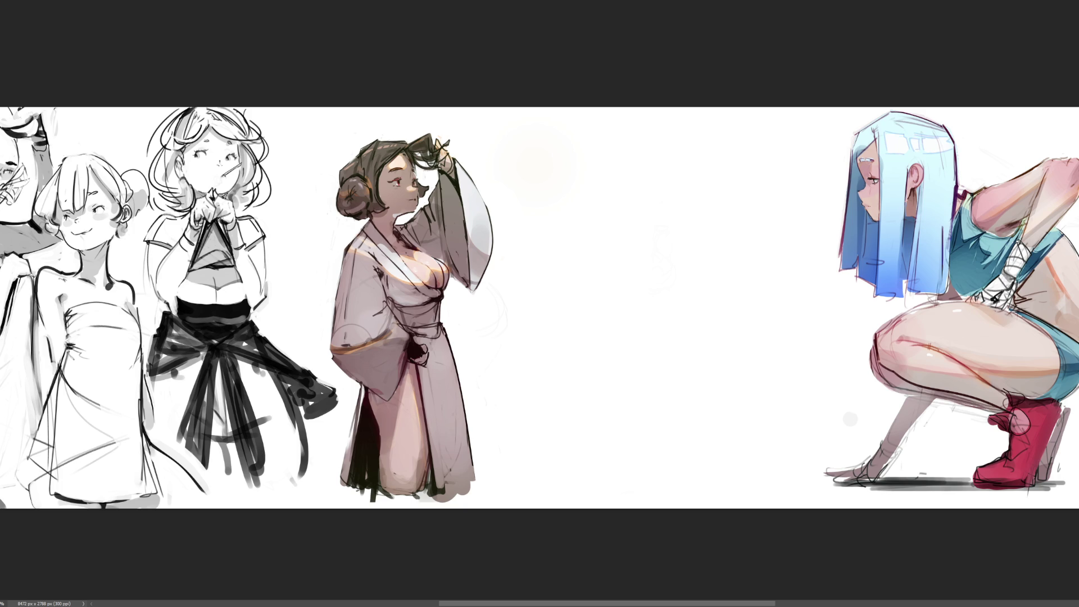
Zoom in and pan so the robed and blue-haired figures frame the empty gap
scroll(1018, 315, "up", 3)
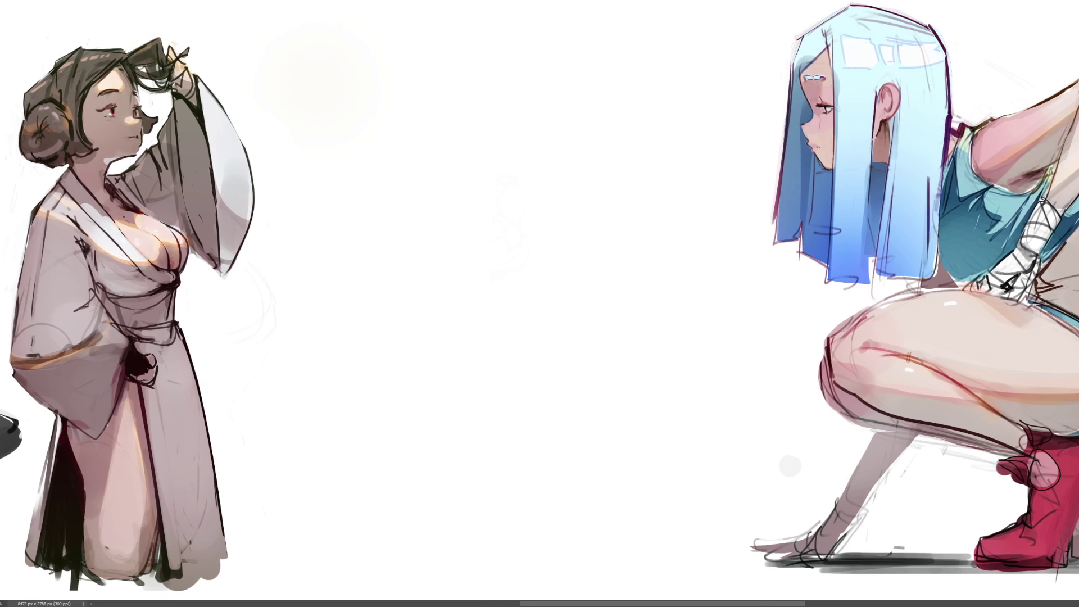
scroll(540, 303, "right", 2)
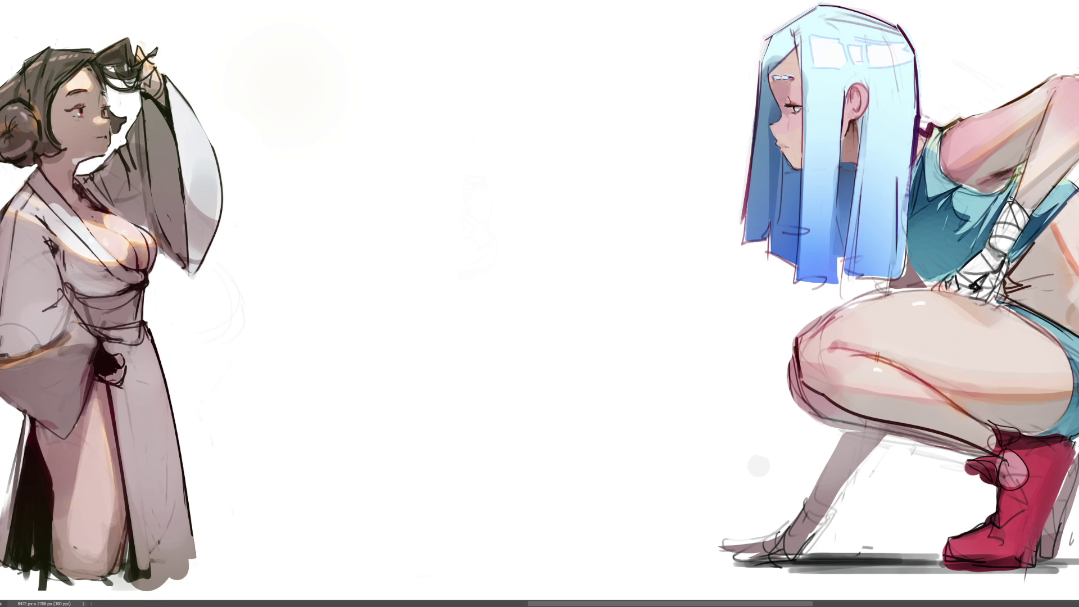
Draw the two curled, leaf-like horn shapes above the gap
left_click_drag(334, 92, 309, 166)
mouse_move(350, 54)
left_mouse_down()
mouse_move(309, 158)
mouse_move(318, 180)
mouse_move(363, 190)
left_mouse_up()
mouse_move(358, 153)
left_mouse_down()
mouse_move(375, 169)
mouse_move(369, 193)
left_mouse_up()
left_click_drag(453, 63, 454, 184)
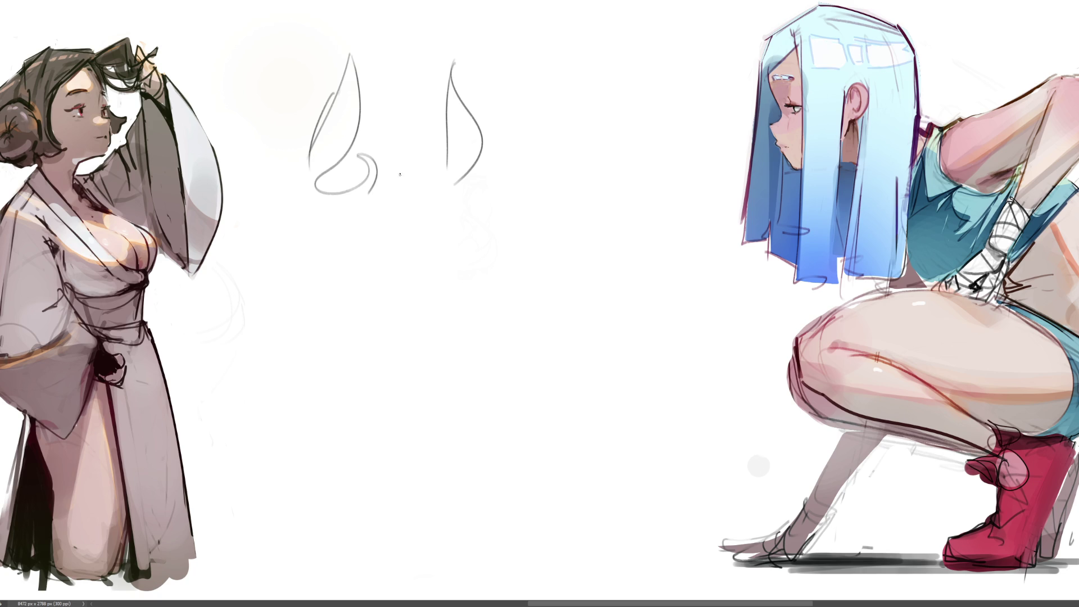
Rough in the body, torso sides, hip and leg curves, base line and the arch around the head
mouse_move(397, 148)
left_mouse_down()
mouse_move(373, 136)
mouse_move(393, 149)
mouse_move(355, 344)
left_mouse_up()
mouse_move(430, 176)
left_mouse_down()
mouse_move(422, 173)
mouse_move(468, 272)
left_mouse_up()
mouse_move(440, 152)
left_mouse_down()
mouse_move(419, 243)
mouse_move(489, 307)
left_mouse_up()
mouse_move(311, 164)
left_mouse_down()
mouse_move(286, 201)
mouse_move(293, 348)
left_mouse_up()
left_click_drag(304, 367, 397, 344)
left_click_drag(460, 213, 482, 329)
mouse_move(386, 138)
left_mouse_down()
mouse_move(421, 72)
mouse_move(485, 105)
left_mouse_up()
left_click_drag(454, 65, 406, 133)
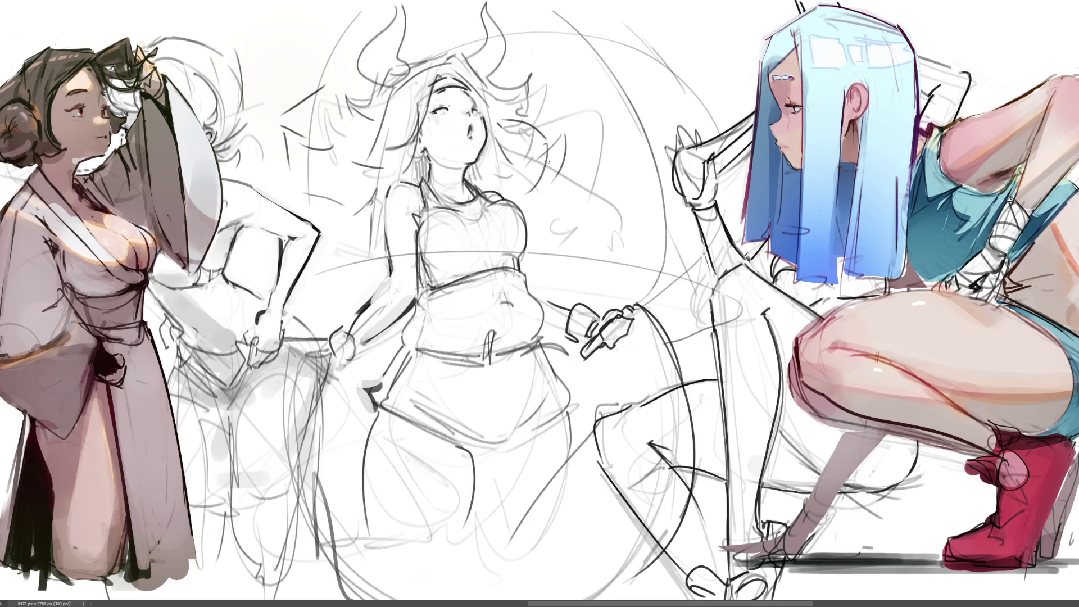
Outline the skirt hem, waistband and lower skirt edge, redrawing a stray hem stroke cleanly
mouse_move(415, 438)
left_mouse_down()
mouse_move(594, 376)
mouse_move(346, 409)
mouse_move(447, 340)
mouse_move(604, 379)
mouse_move(561, 406)
left_mouse_up()
mouse_move(511, 433)
left_mouse_down()
mouse_move(458, 444)
mouse_move(528, 425)
left_mouse_up()
key("ctrl+z")
mouse_move(467, 444)
left_mouse_down()
mouse_move(519, 430)
mouse_move(489, 457)
left_mouse_up()
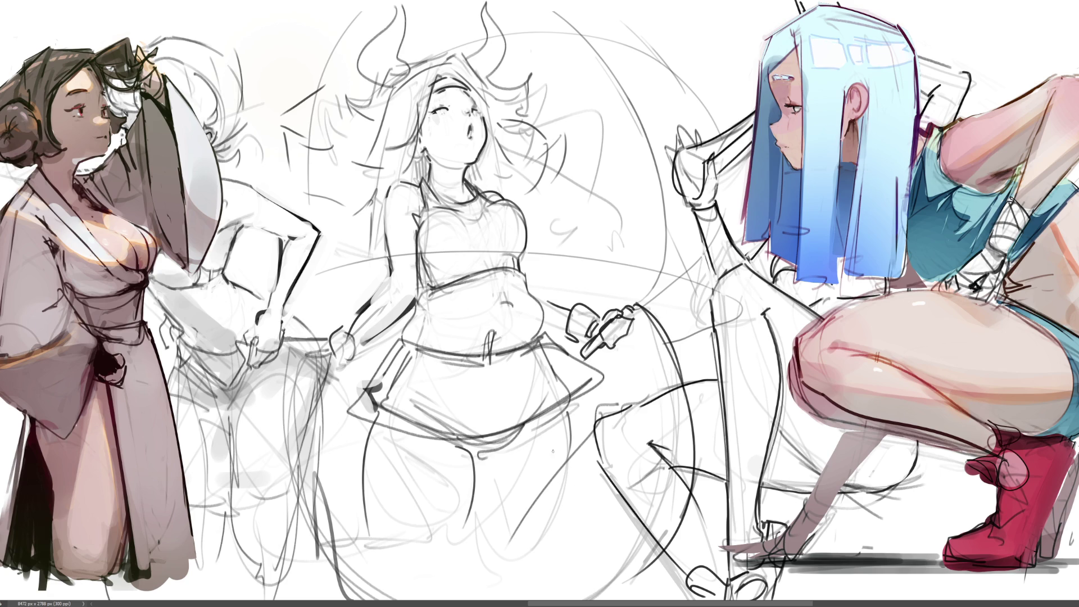
mouse_move(367, 539)
left_mouse_down()
mouse_move(425, 531)
mouse_move(457, 582)
left_mouse_up()
Sketch the left arm with its boxy sleeve and the right shoulder line
mouse_move(388, 222)
left_mouse_down()
mouse_move(412, 261)
mouse_move(414, 313)
left_mouse_up()
mouse_move(382, 251)
left_mouse_down()
mouse_move(405, 290)
mouse_move(331, 278)
left_mouse_up()
mouse_move(331, 277)
left_mouse_down()
mouse_move(408, 329)
mouse_move(418, 323)
left_mouse_up()
mouse_move(530, 282)
left_mouse_down()
mouse_move(554, 267)
mouse_move(612, 297)
left_mouse_up()
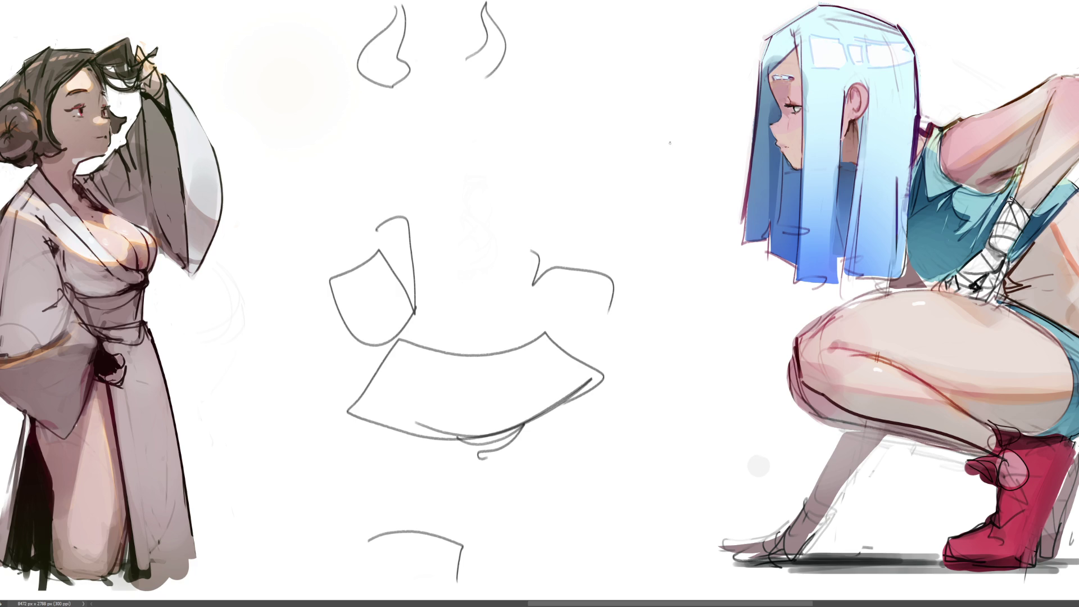
Softly lighten the skirt lines and the strokes above them to a faded grey
mouse_move(458, 112)
left_mouse_down()
mouse_move(646, 325)
mouse_move(513, 463)
left_mouse_up()
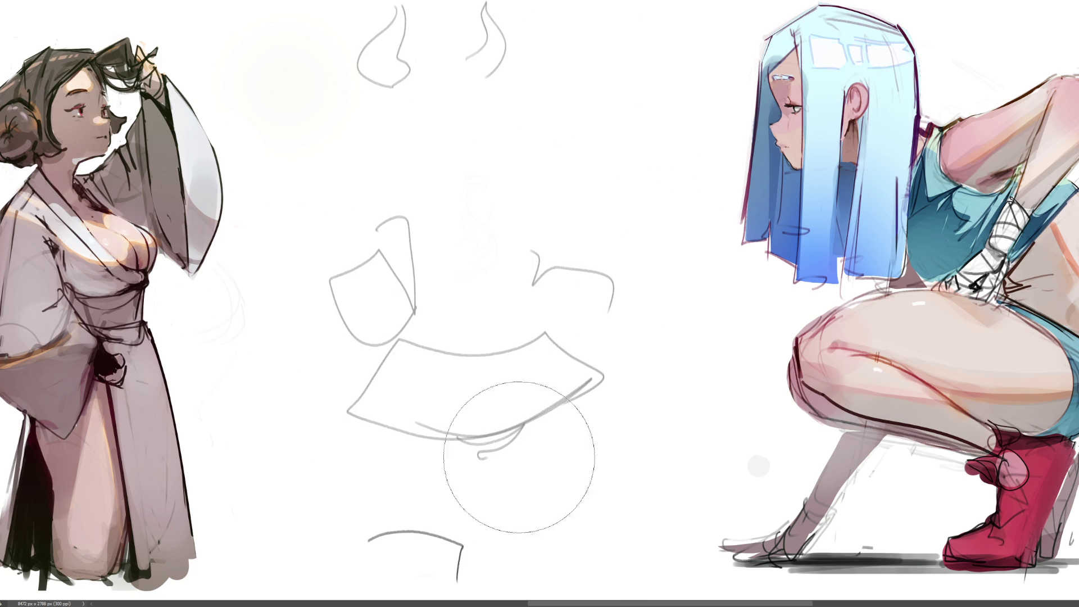
left_click_drag(514, 397, 513, 408)
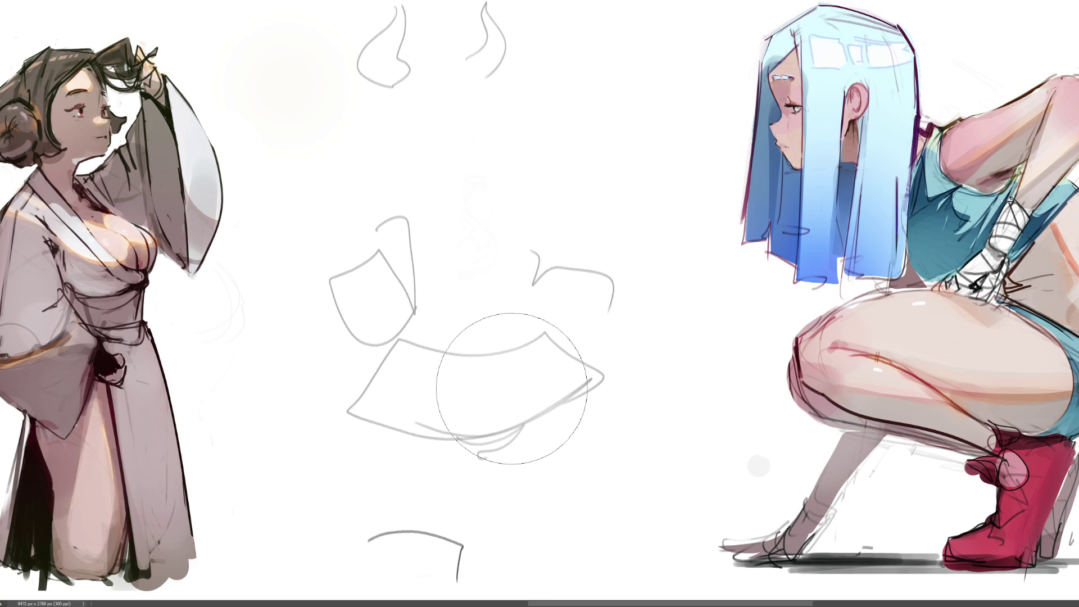
Clear the old sketch and block in the new head with vertical lines, arcs and outer curves
key("Delete")
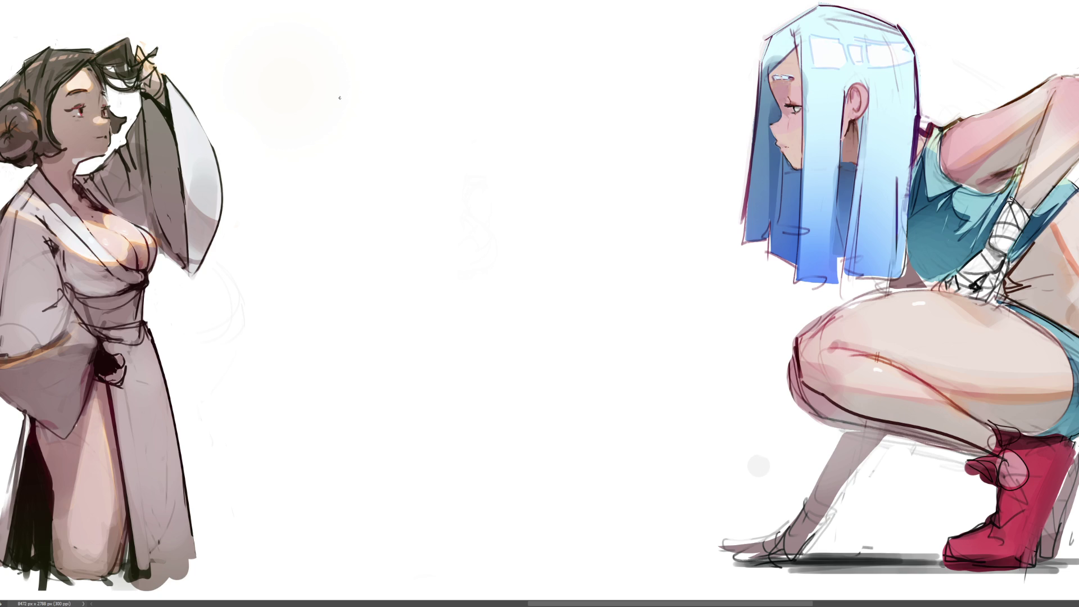
left_click_drag(341, 97, 347, 167)
mouse_move(344, 76)
left_mouse_down()
mouse_move(347, 163)
mouse_move(359, 93)
left_mouse_up()
mouse_move(359, 86)
left_mouse_down()
mouse_move(371, 90)
mouse_move(326, 158)
mouse_move(430, 198)
mouse_move(400, 59)
left_mouse_up()
mouse_move(425, 74)
left_mouse_down()
mouse_move(451, 135)
mouse_move(432, 259)
left_mouse_up()
left_click_drag(329, 110, 330, 239)
mouse_move(316, 87)
left_mouse_down()
mouse_move(298, 234)
mouse_move(326, 274)
left_mouse_up()
mouse_move(376, 54)
left_mouse_down()
mouse_move(357, 58)
mouse_move(356, 3)
mouse_move(428, 61)
mouse_move(459, 59)
mouse_move(465, 3)
mouse_move(528, 64)
mouse_move(463, 106)
left_mouse_up()
Rough in the left shoulder plus an arm and small hand with detail strokes
left_click_drag(281, 54, 299, 101)
left_click_drag(262, 10, 269, 85)
left_click_drag(275, 32, 282, 56)
mouse_move(248, 104)
left_mouse_down()
mouse_move(266, 135)
mouse_move(315, 149)
left_mouse_up()
mouse_move(449, 115)
left_mouse_down()
mouse_move(487, 107)
mouse_move(461, 136)
left_mouse_up()
mouse_move(488, 107)
left_mouse_down()
mouse_move(491, 141)
mouse_move(478, 160)
mouse_move(520, 140)
left_mouse_up()
left_click_drag(490, 170, 499, 172)
left_click_drag(487, 105, 490, 127)
left_click_drag(481, 133, 484, 146)
Sketch the torso lines, a lower V curve, short marks and a loop to the right
left_click_drag(319, 151, 372, 181)
left_click_drag(345, 132, 393, 181)
mouse_move(426, 131)
left_mouse_down()
mouse_move(385, 210)
mouse_move(375, 206)
left_mouse_up()
left_click_drag(413, 173, 421, 185)
mouse_move(345, 198)
left_mouse_down()
mouse_move(383, 208)
mouse_move(362, 225)
mouse_move(450, 233)
mouse_move(463, 222)
left_mouse_up()
left_click_drag(475, 190, 461, 224)
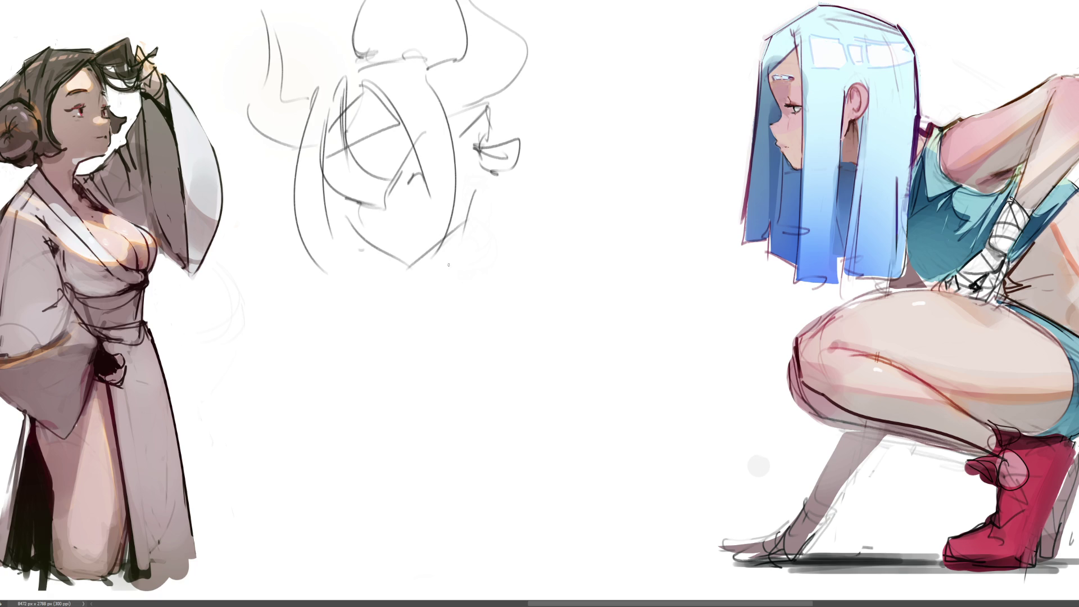
left_click_drag(274, 189, 298, 203)
left_click_drag(417, 232, 449, 220)
mouse_move(516, 183)
left_mouse_down()
mouse_move(486, 232)
mouse_move(587, 189)
mouse_move(590, 273)
left_mouse_up()
left_click_drag(600, 272, 552, 290)
left_click_drag(359, 255, 343, 276)
mouse_move(409, 275)
left_mouse_down()
mouse_move(472, 238)
mouse_move(422, 318)
mouse_move(432, 291)
mouse_move(491, 328)
left_mouse_up()
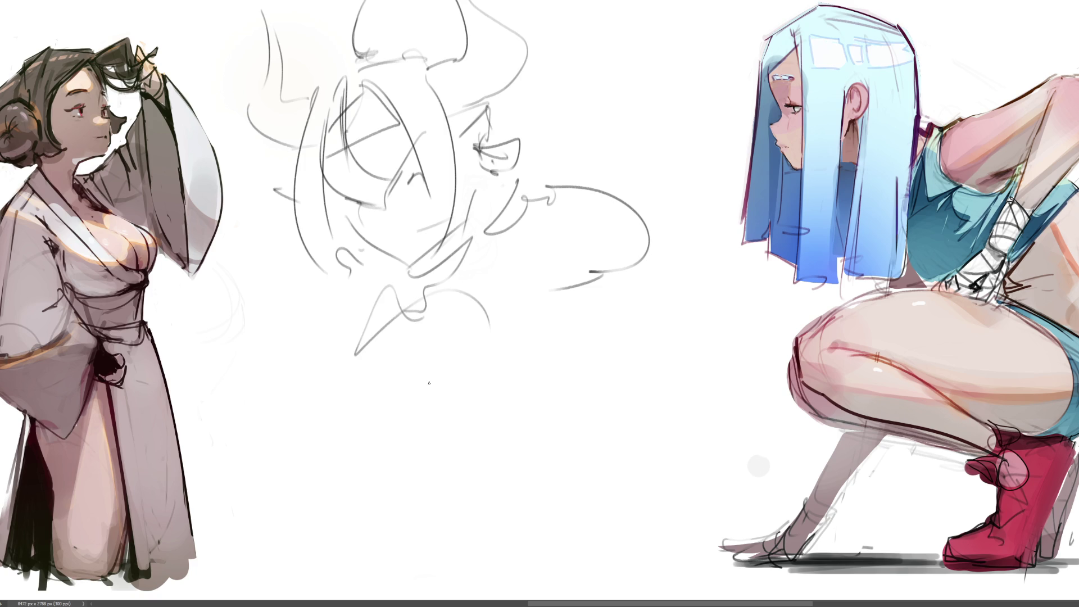
Scribble the large lower body curve with loops and long diagonals sweeping down-left
left_click_drag(403, 295, 338, 445)
mouse_move(332, 448)
left_mouse_down()
mouse_move(379, 464)
mouse_move(554, 402)
left_mouse_up()
left_click_drag(543, 336, 557, 359)
mouse_move(479, 291)
left_mouse_down()
mouse_move(562, 402)
mouse_move(428, 434)
left_mouse_up()
mouse_move(500, 427)
left_mouse_down()
mouse_move(390, 465)
mouse_move(544, 422)
mouse_move(554, 523)
left_mouse_up()
mouse_move(400, 486)
left_mouse_down()
mouse_move(561, 400)
mouse_move(565, 322)
left_mouse_up()
left_click_drag(501, 241, 586, 301)
mouse_move(596, 261)
left_mouse_down()
mouse_move(561, 340)
mouse_move(624, 365)
mouse_move(711, 337)
mouse_move(556, 406)
left_mouse_up()
mouse_move(388, 328)
left_mouse_down()
mouse_move(371, 348)
mouse_move(247, 394)
left_mouse_up()
mouse_move(263, 385)
left_mouse_down()
mouse_move(236, 438)
mouse_move(331, 495)
mouse_move(377, 279)
mouse_move(365, 320)
left_mouse_up()
mouse_move(539, 186)
left_mouse_down()
mouse_move(628, 248)
mouse_move(663, 247)
left_mouse_up()
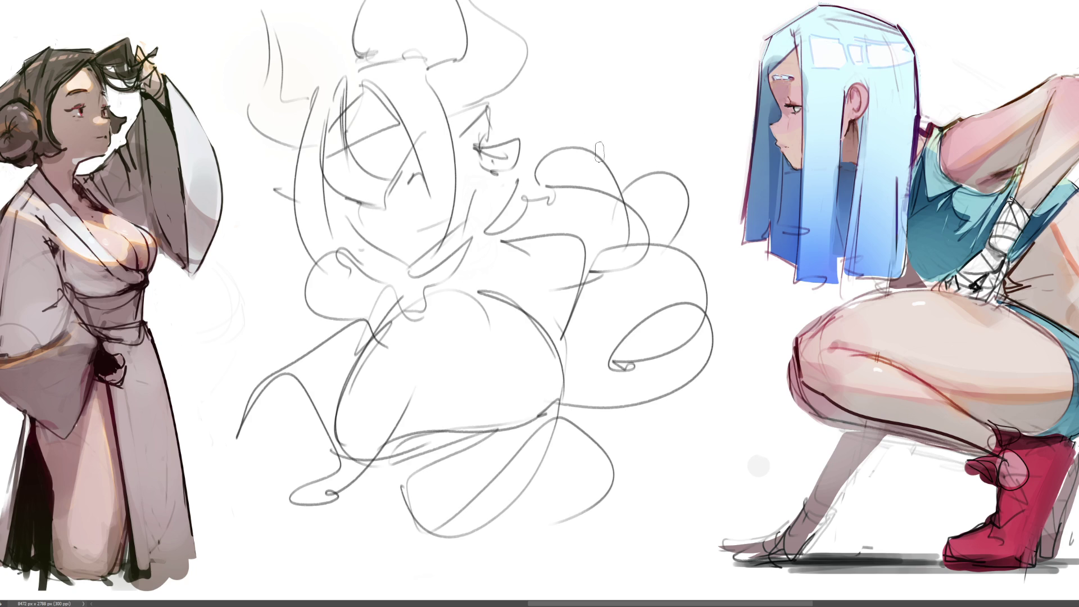
Erase all the grey scribble strokes with the large Eraser
left_click(535, 129)
left_click_drag(534, 128, 434, 212)
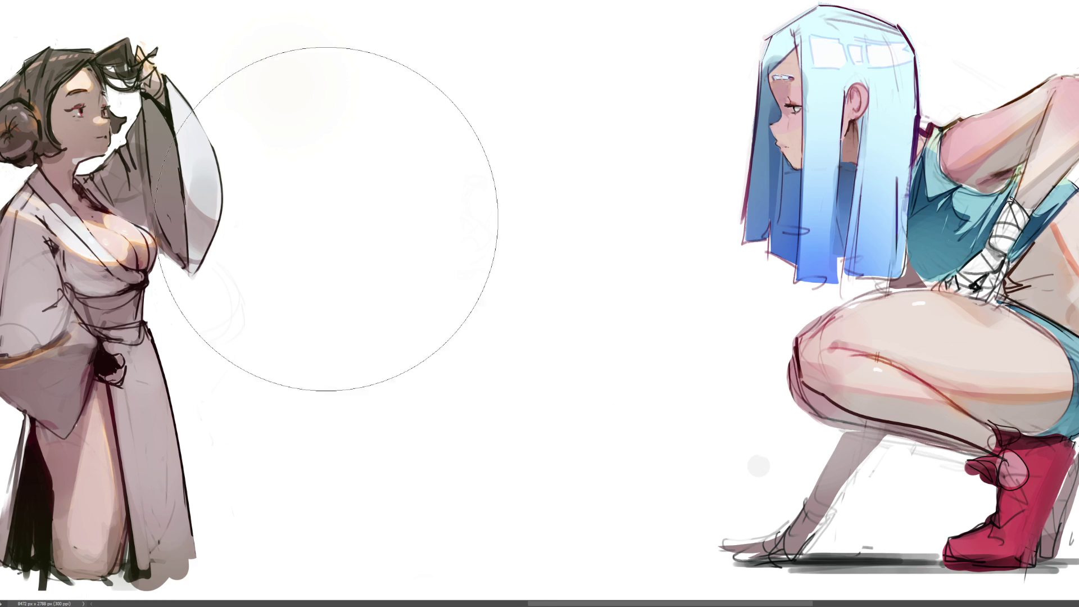
key("b")
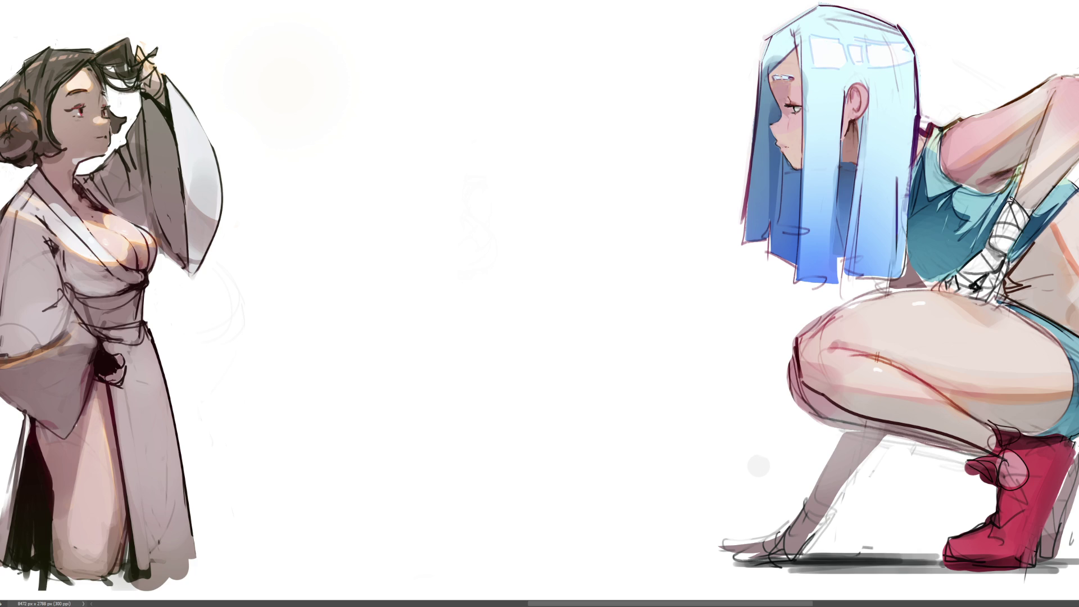
Sketch an oval head with hooked arcs, a jaw line and a long body curve
mouse_move(388, 117)
left_mouse_down()
mouse_move(386, 169)
mouse_move(420, 90)
mouse_move(406, 205)
mouse_move(469, 212)
left_mouse_up()
mouse_move(466, 209)
left_mouse_down()
mouse_move(497, 187)
mouse_move(511, 145)
left_mouse_up()
mouse_move(509, 20)
left_mouse_down()
mouse_move(567, 107)
mouse_move(515, 135)
mouse_move(545, 203)
mouse_move(453, 253)
mouse_move(380, 230)
mouse_move(292, 135)
mouse_move(303, 103)
left_mouse_up()
mouse_move(303, 104)
left_mouse_down()
mouse_move(312, 269)
mouse_move(464, 239)
mouse_move(489, 216)
mouse_move(495, 275)
mouse_move(448, 311)
mouse_move(488, 365)
mouse_move(491, 396)
mouse_move(400, 360)
mouse_move(515, 332)
mouse_move(472, 326)
mouse_move(495, 450)
mouse_move(489, 382)
mouse_move(535, 480)
mouse_move(491, 454)
mouse_move(402, 452)
mouse_move(458, 447)
mouse_move(263, 321)
mouse_move(474, 560)
mouse_move(509, 473)
mouse_move(673, 548)
left_mouse_up()
left_click_drag(573, 386, 642, 512)
Add hair strokes, an ellipse over the head and a looping stroke across the middle
left_click_drag(385, 107, 362, 106)
mouse_move(325, 28)
left_mouse_down()
mouse_move(429, 85)
mouse_move(481, 73)
mouse_move(355, 162)
left_mouse_up()
mouse_move(381, 123)
left_mouse_down()
mouse_move(422, 135)
mouse_move(475, 104)
mouse_move(415, 166)
mouse_move(598, 72)
mouse_move(624, 106)
left_mouse_up()
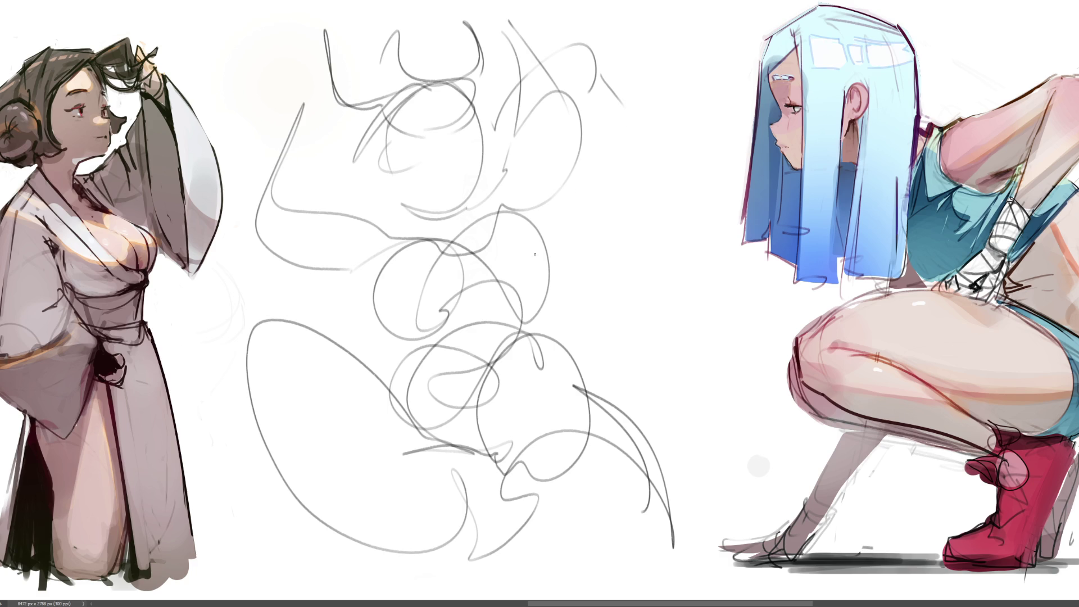
mouse_move(380, 322)
left_mouse_down()
mouse_move(506, 308)
mouse_move(657, 403)
left_mouse_up()
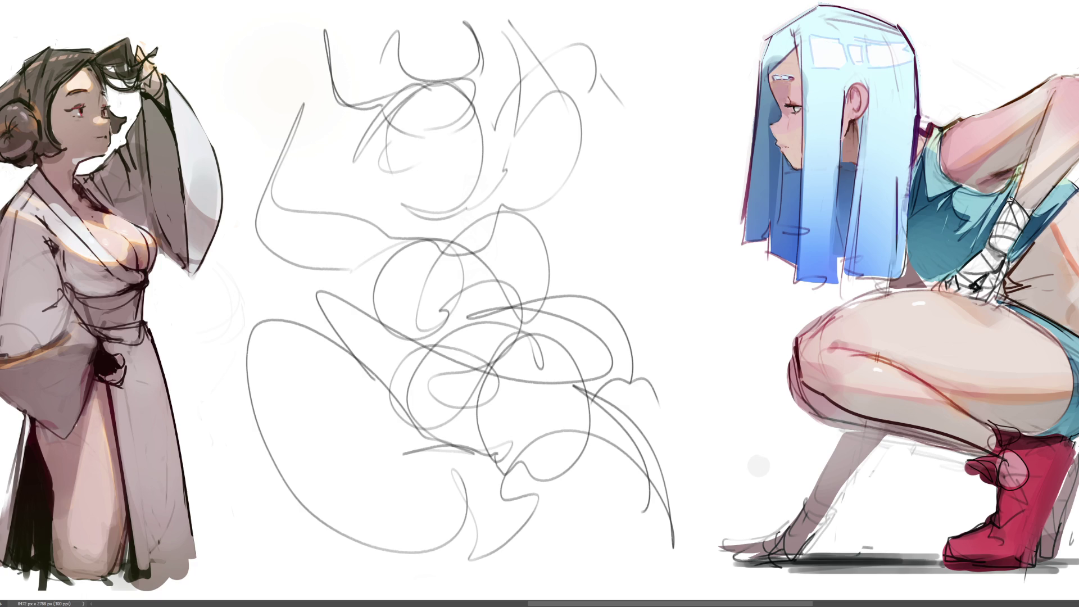
key("ctrl+minus")
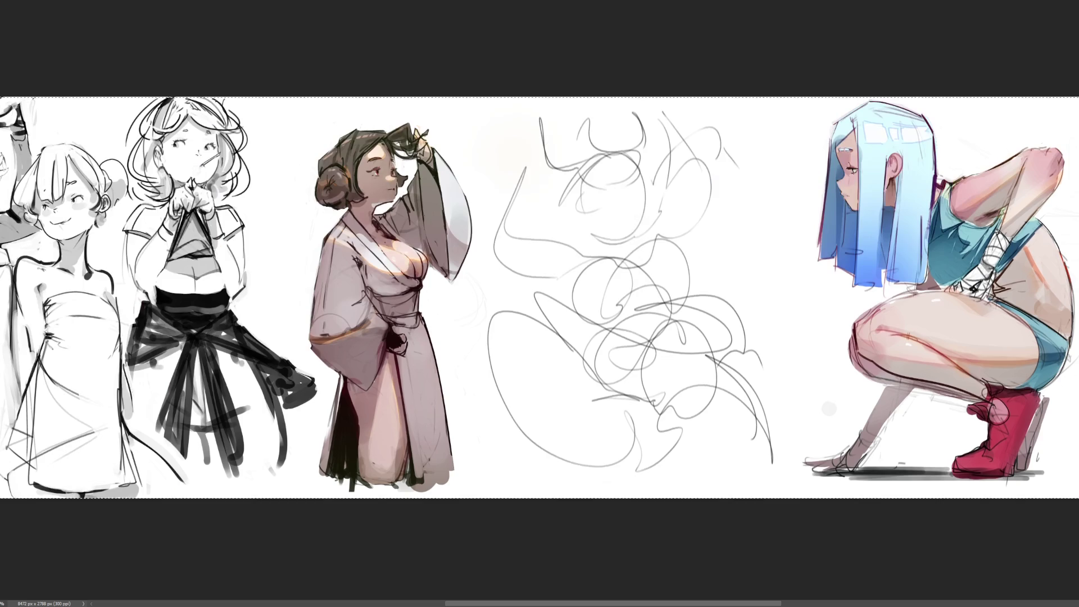
Clear the scribble and sketch a new oval head with jaw line and hair strokes
scroll(794, 211, "left", 2)
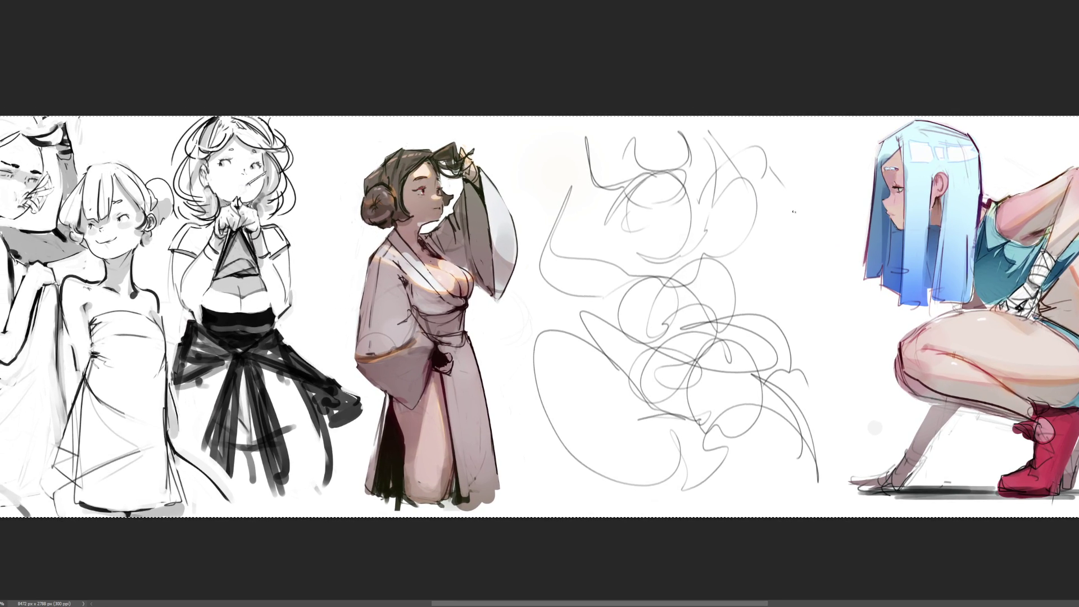
key("Delete")
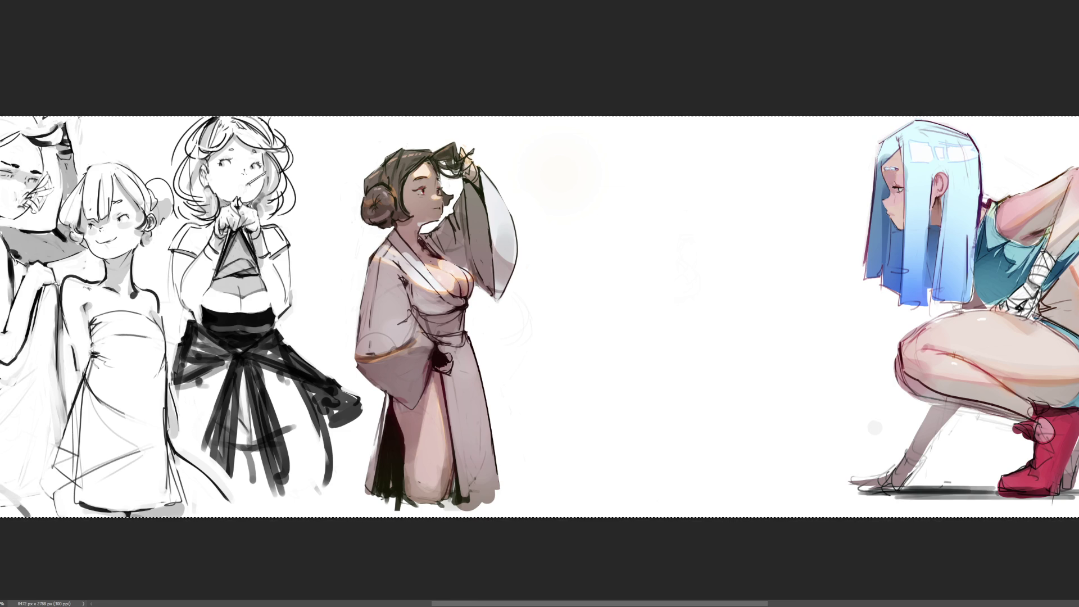
mouse_move(635, 209)
left_mouse_down()
mouse_move(637, 250)
mouse_move(647, 194)
mouse_move(691, 224)
mouse_move(652, 270)
left_mouse_up()
left_click_drag(698, 244, 684, 268)
left_click_drag(673, 174, 646, 197)
left_click_drag(645, 195, 692, 208)
left_click_drag(669, 168, 698, 198)
mouse_move(673, 164)
left_mouse_down()
mouse_move(705, 201)
mouse_move(616, 213)
mouse_move(628, 225)
mouse_move(591, 233)
mouse_move(616, 242)
left_mouse_up()
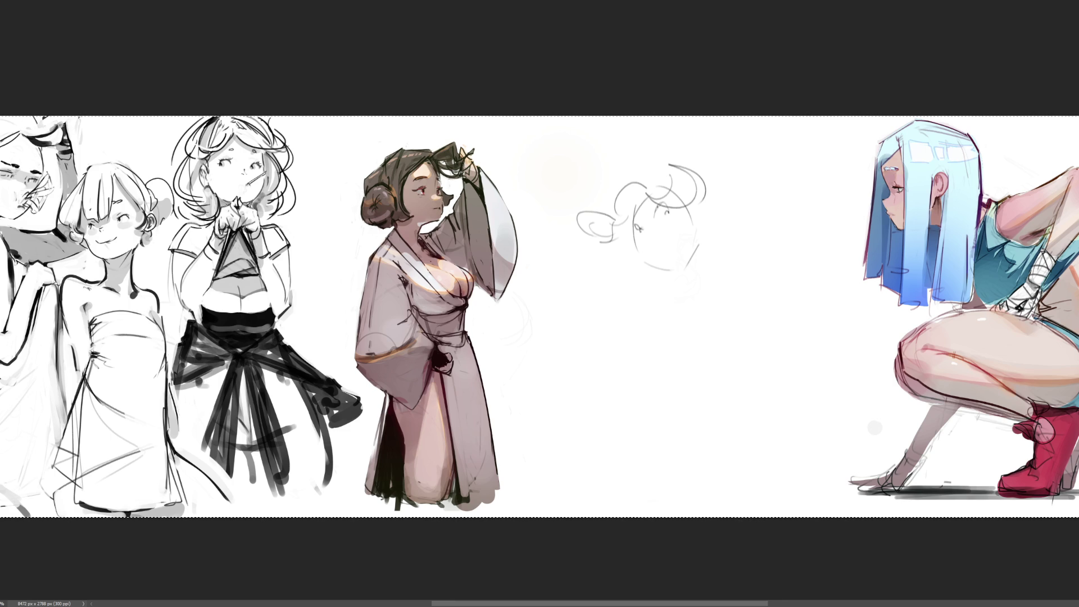
Add more curves and hair to the head, then rough in neck, shoulders and chest
left_click_drag(652, 196, 631, 225)
mouse_move(630, 153)
left_mouse_down()
mouse_move(638, 175)
mouse_move(685, 120)
left_mouse_up()
left_click_drag(687, 167, 709, 170)
mouse_move(602, 179)
left_mouse_down()
mouse_move(604, 208)
mouse_move(616, 194)
left_mouse_up()
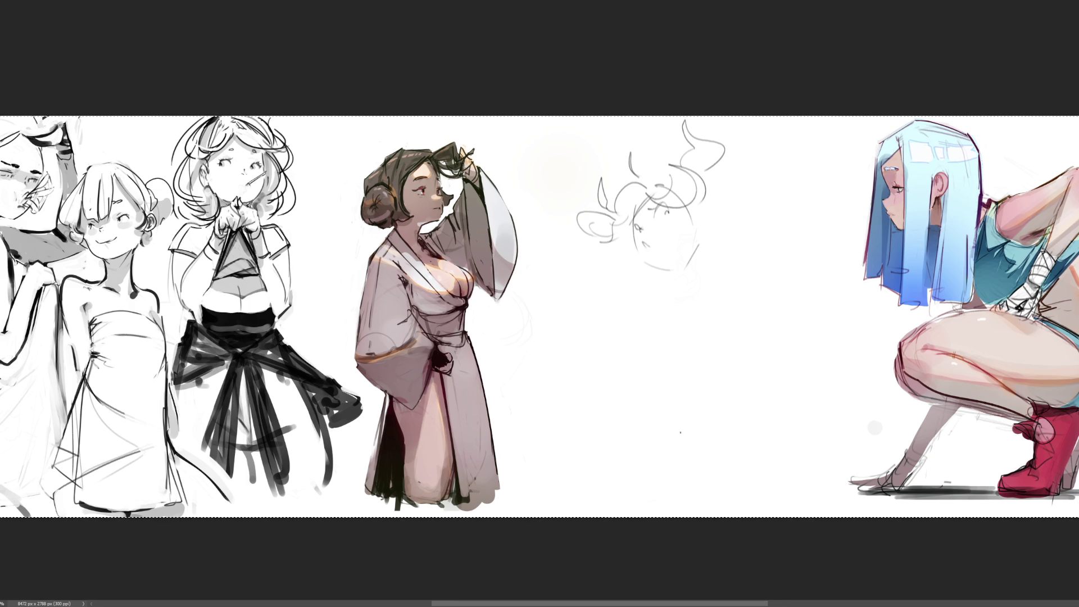
left_click_drag(698, 246, 664, 291)
mouse_move(715, 247)
left_mouse_down()
mouse_move(660, 311)
mouse_move(719, 325)
mouse_move(646, 358)
left_mouse_up()
mouse_move(710, 314)
left_mouse_down()
mouse_move(641, 288)
mouse_move(722, 312)
left_mouse_up()
Sketch the body diagonals, right arm, downward body curve, tail shape and lower hatching
left_click_drag(720, 274, 626, 370)
left_click_drag(703, 301, 630, 366)
mouse_move(721, 254)
left_mouse_down()
mouse_move(756, 236)
mouse_move(752, 291)
left_mouse_up()
mouse_move(731, 298)
left_mouse_down()
mouse_move(850, 226)
mouse_move(827, 194)
mouse_move(818, 230)
left_mouse_up()
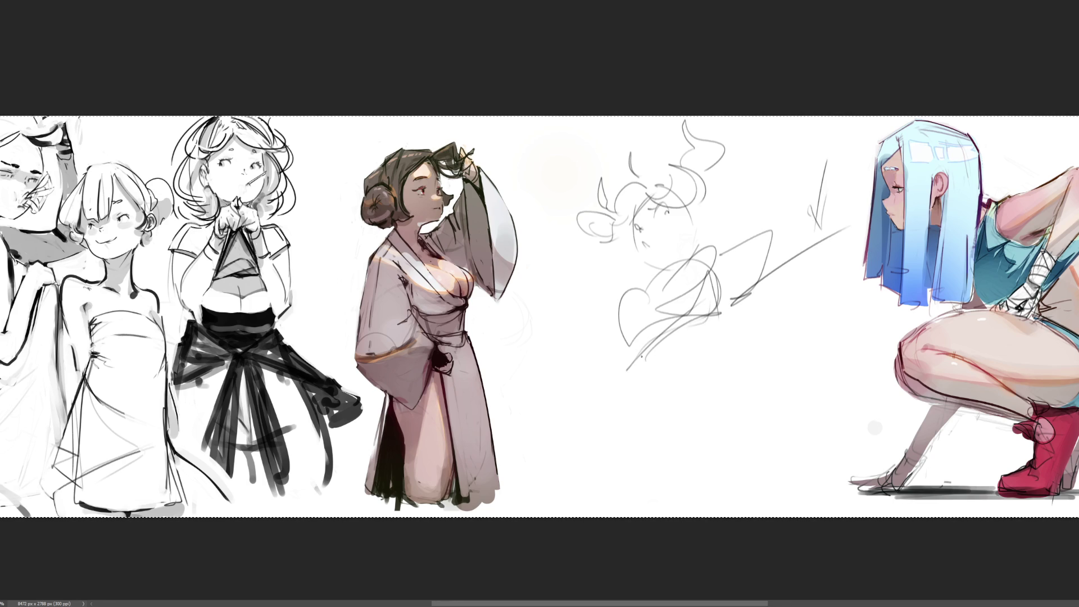
mouse_move(629, 344)
left_mouse_down()
mouse_move(646, 360)
mouse_move(680, 349)
left_mouse_up()
mouse_move(662, 345)
left_mouse_down()
mouse_move(677, 365)
mouse_move(724, 304)
mouse_move(634, 441)
left_mouse_up()
mouse_move(669, 381)
left_mouse_down()
mouse_move(734, 372)
mouse_move(707, 405)
mouse_move(733, 361)
mouse_move(815, 366)
mouse_move(766, 482)
left_mouse_up()
mouse_move(677, 455)
left_mouse_down()
mouse_move(804, 326)
mouse_move(644, 458)
mouse_move(607, 421)
mouse_move(708, 357)
left_mouse_up()
mouse_move(779, 303)
left_mouse_down()
mouse_move(655, 461)
mouse_move(752, 499)
left_mouse_up()
left_click_drag(801, 447, 765, 485)
left_click_drag(657, 450, 642, 485)
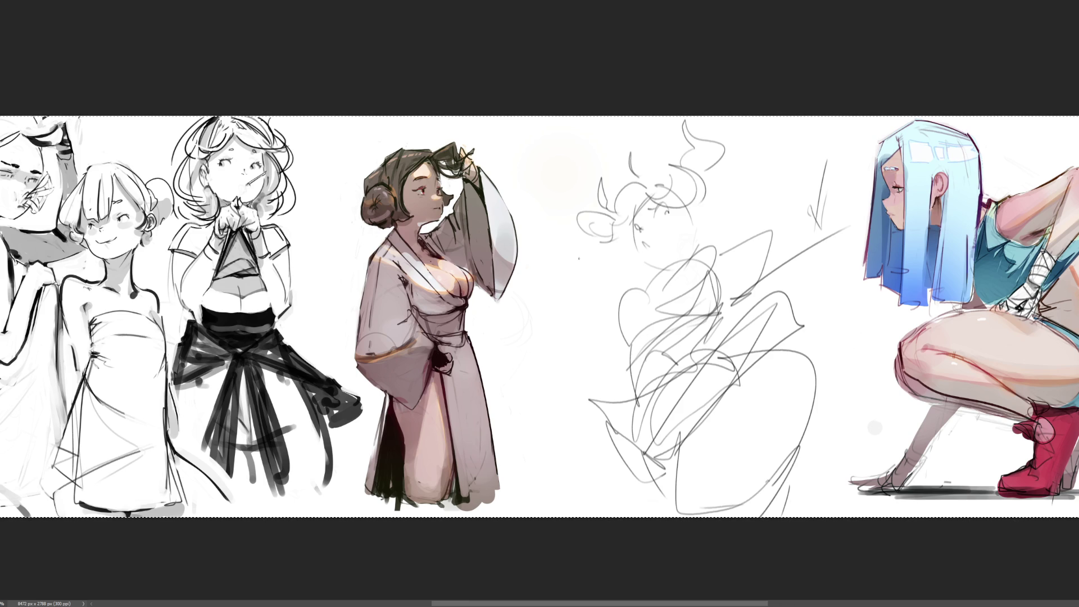
Add strokes on the figure's left side and a tall wedge up toward the sheet's top
mouse_move(588, 251)
left_mouse_down()
mouse_move(546, 323)
mouse_move(626, 289)
left_mouse_up()
left_click_drag(570, 326, 602, 323)
mouse_move(707, 250)
left_mouse_down()
mouse_move(771, 208)
mouse_move(771, 148)
mouse_move(757, 280)
left_mouse_up()
mouse_move(754, 264)
left_mouse_down()
mouse_move(733, 278)
mouse_move(721, 116)
mouse_move(771, 148)
left_mouse_up()
left_click_drag(766, 134, 750, 160)
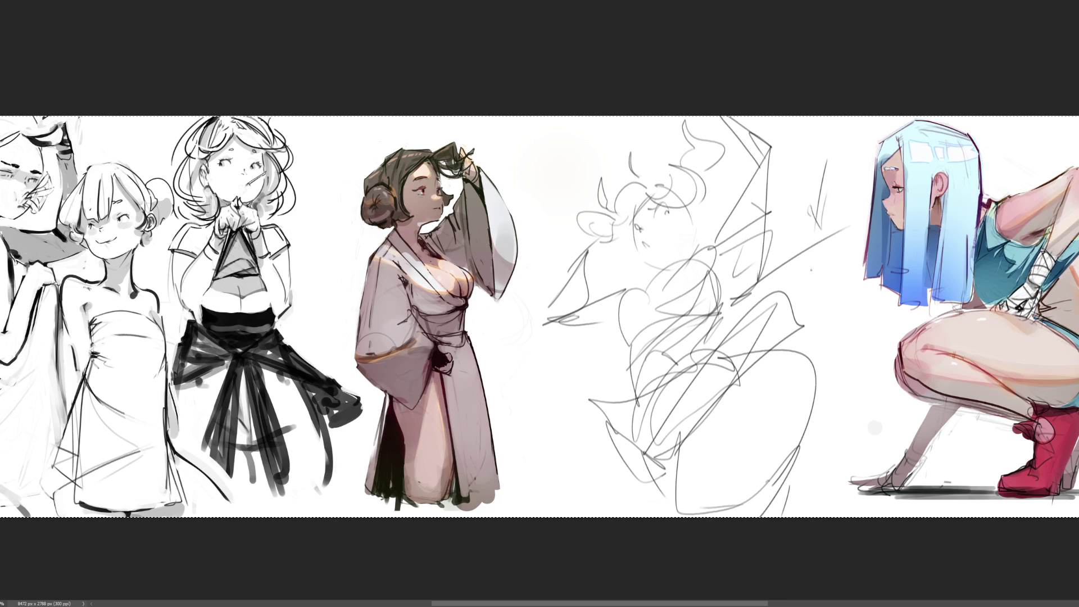
Mark the outer edges with a squiggle by the robed figure's sleeve and lines beside the blue-haired figure
left_click_drag(495, 402, 511, 391)
mouse_move(509, 302)
left_mouse_down()
mouse_move(506, 392)
mouse_move(533, 391)
left_mouse_up()
left_click_drag(493, 396, 512, 419)
left_click_drag(563, 380, 525, 430)
left_click_drag(567, 345, 557, 354)
left_click_drag(531, 227, 543, 212)
left_click_drag(852, 320, 775, 311)
left_click_drag(834, 188, 841, 320)
mouse_move(815, 340)
left_mouse_down()
mouse_move(863, 340)
mouse_move(824, 408)
left_mouse_up()
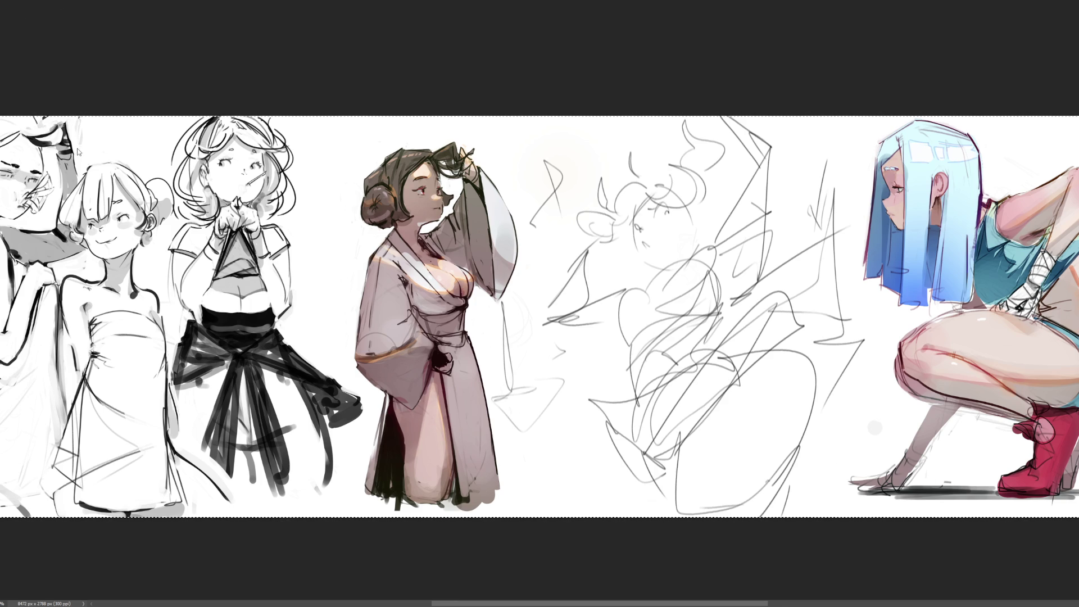
Move the sketch right toward the blue-haired girl and tilt it slightly counter-clockwise
key("ctrl+z")
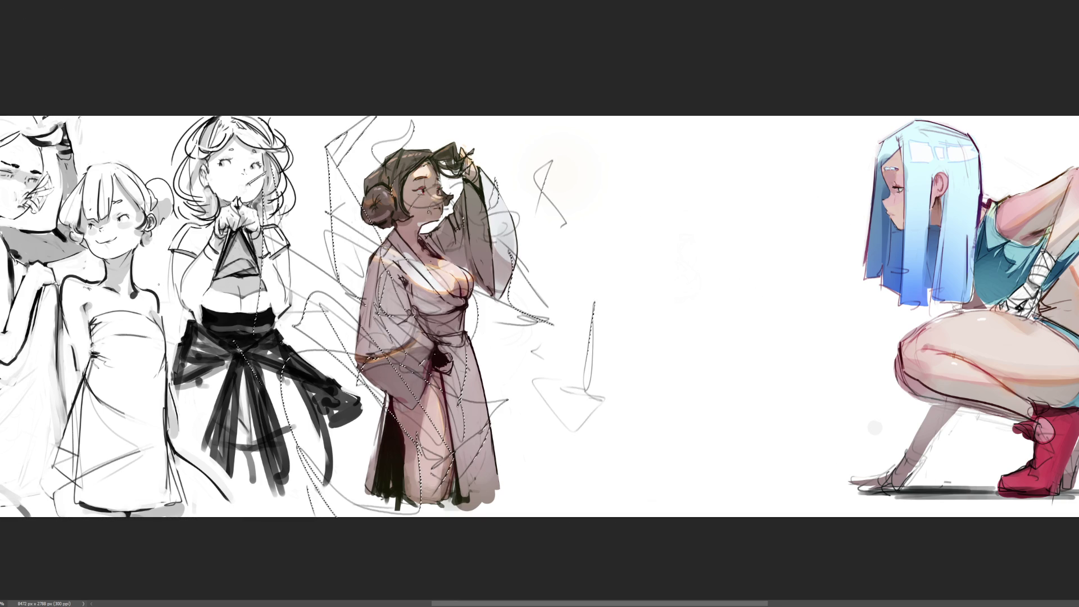
key("ctrl+t")
left_click_drag(470, 247, 620, 254)
mouse_move(892, 322)
left_mouse_down()
mouse_move(891, 310)
mouse_move(842, 292)
mouse_move(851, 292)
left_mouse_up()
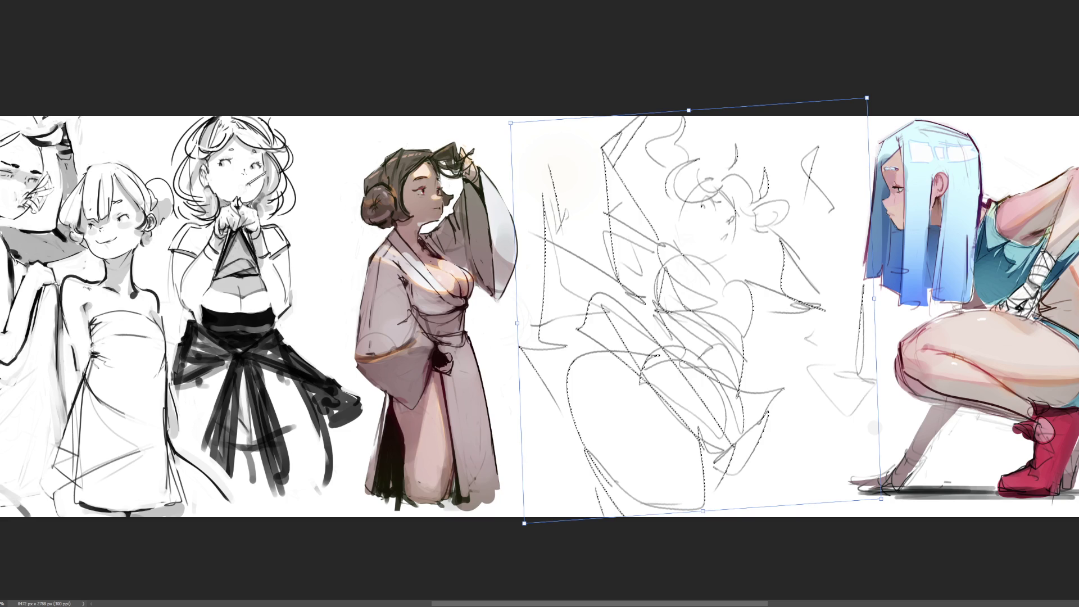
key("Return")
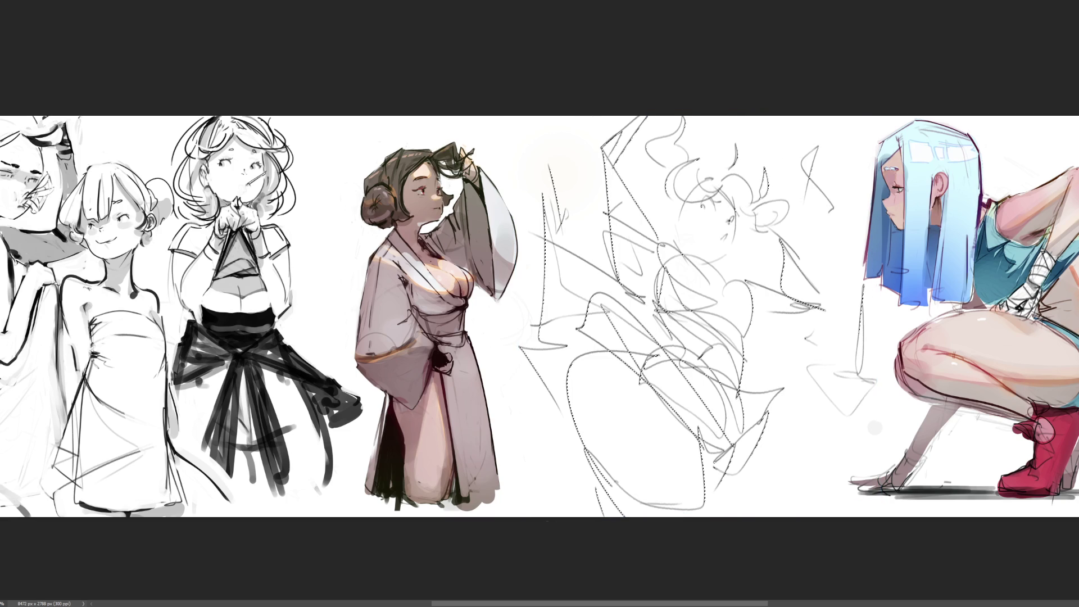
Zoom in and add a lash line and short stroke at the eye, plus hair and bangs
scroll(605, 114, "up", 3)
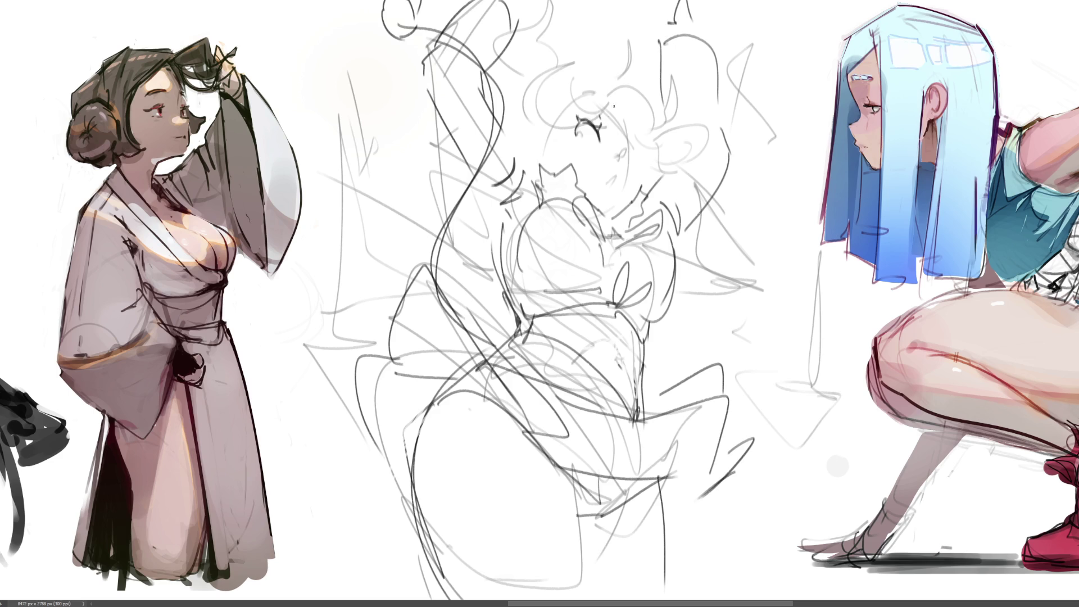
left_click_drag(626, 147, 631, 153)
left_click_drag(624, 124, 630, 140)
mouse_move(577, 92)
left_mouse_down()
mouse_move(612, 96)
mouse_move(649, 56)
mouse_move(669, 113)
mouse_move(634, 141)
mouse_move(567, 38)
mouse_move(578, 8)
mouse_move(523, 73)
mouse_move(511, 110)
mouse_move(562, 92)
left_mouse_up()
Sketch diagonal hair strands and extra face lines on the middle figure
left_click_drag(529, 127, 577, 87)
mouse_move(531, 141)
left_mouse_down()
mouse_move(553, 122)
mouse_move(520, 154)
left_mouse_up()
key("ctrl+z")
left_click_drag(537, 118, 516, 135)
mouse_move(505, 115)
left_mouse_down()
mouse_move(506, 138)
mouse_move(526, 154)
left_mouse_up()
left_click_drag(534, 115, 539, 140)
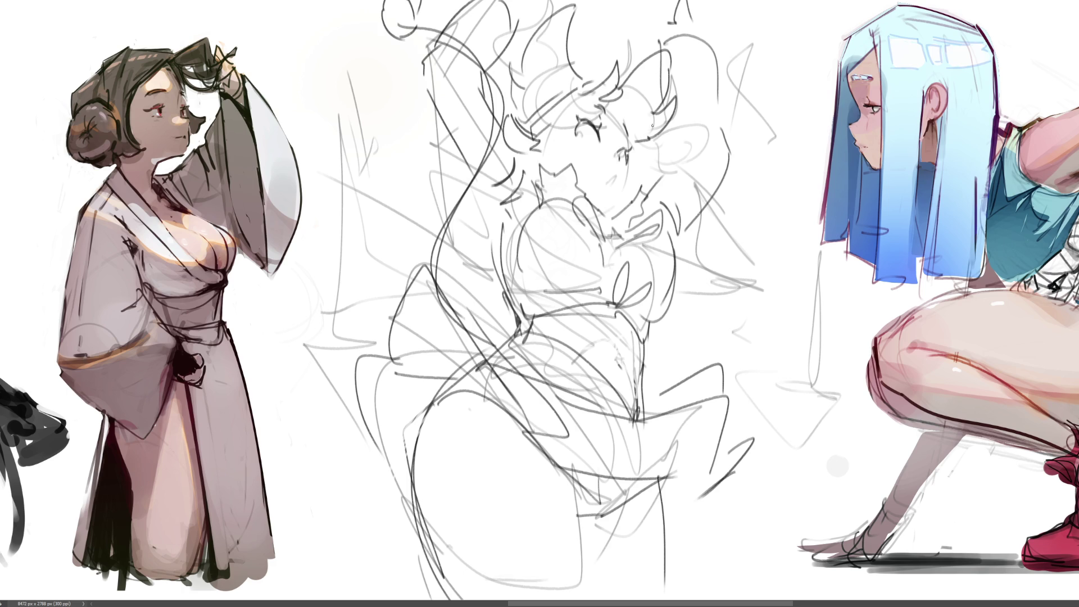
Draw an open mouth on the middle sketch's face, redoing misplaced attempts
left_click_drag(614, 160, 618, 180)
key("ctrl+z")
left_click_drag(579, 150, 599, 164)
key("ctrl+z")
key("ctrl+z")
left_click_drag(594, 164, 576, 176)
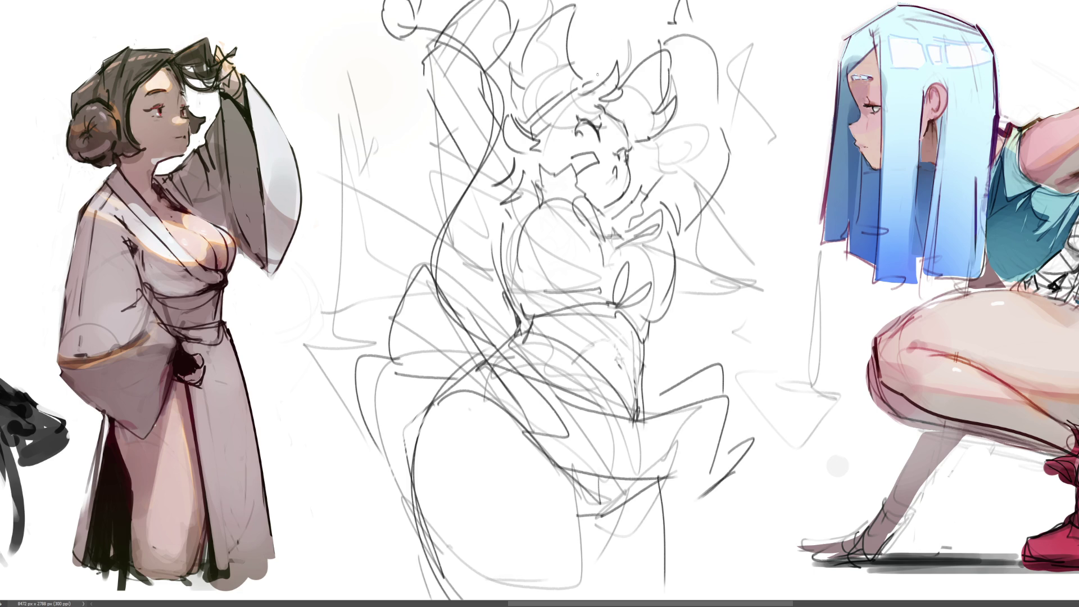
Draw spiky hair strands rising above the sketched head, redrawing unsatisfying ones
left_click_drag(633, 33, 630, 66)
mouse_move(623, 62)
left_mouse_down()
mouse_move(618, 78)
mouse_move(588, 2)
left_mouse_up()
key("ctrl+z")
key("ctrl+z")
left_click_drag(598, 83, 587, 3)
key("ctrl+z")
key("ctrl+z")
mouse_move(604, 77)
left_mouse_down()
mouse_move(585, 8)
mouse_move(594, 64)
left_mouse_up()
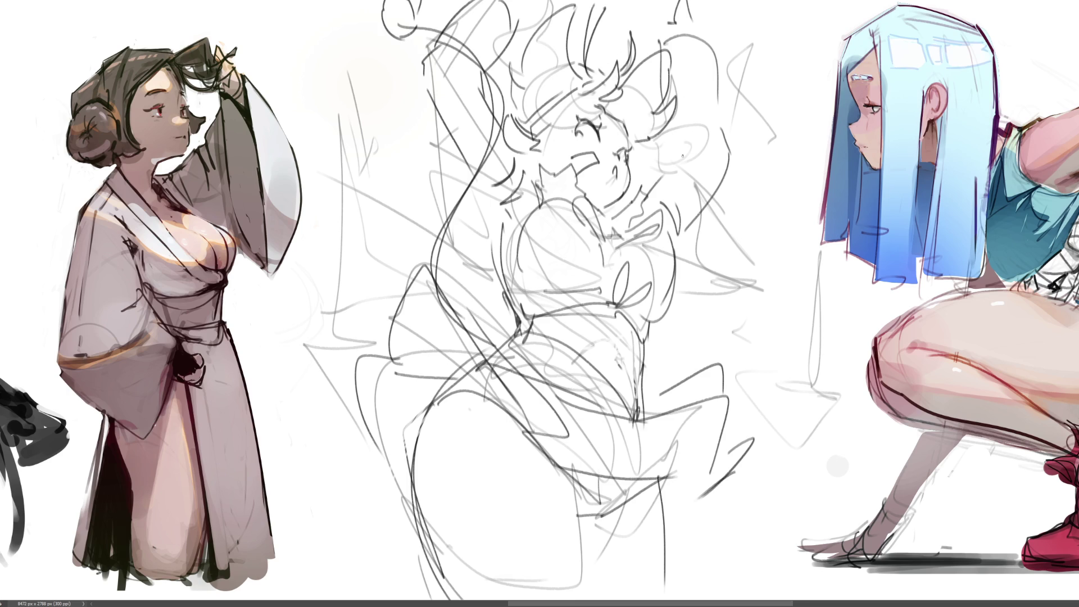
Draw curly hair strands to the left of the face, redoing several strokes
left_click_drag(457, 173, 472, 188)
key("ctrl+z")
mouse_move(447, 145)
left_mouse_down()
mouse_move(468, 178)
mouse_move(447, 137)
mouse_move(417, 135)
mouse_move(422, 104)
mouse_move(393, 51)
left_mouse_up()
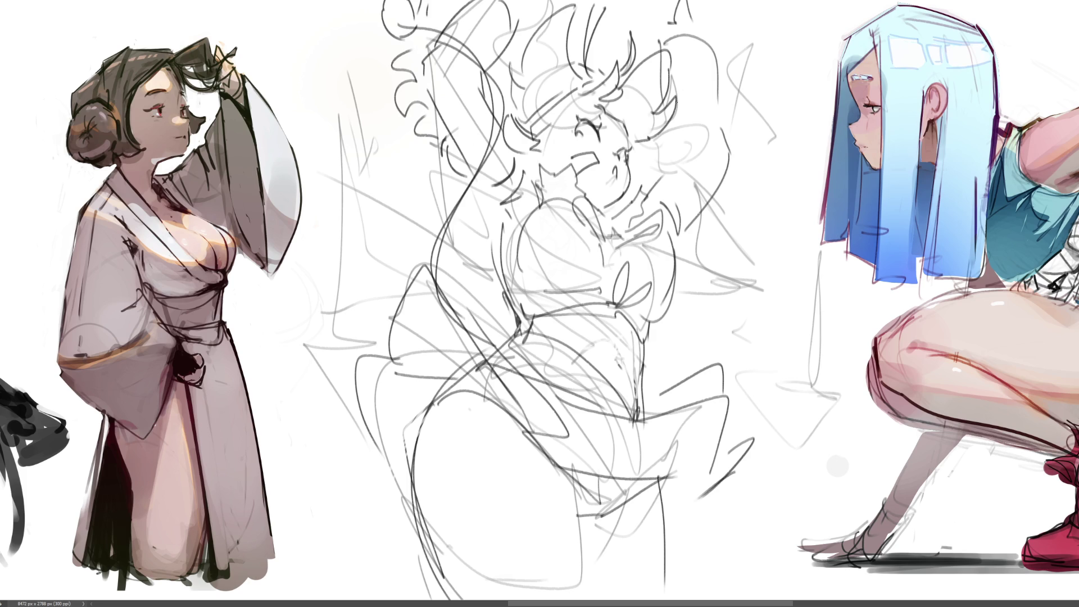
key("ctrl+z")
key("ctrl+z")
key("ctrl+z")
mouse_move(401, 56)
left_mouse_down()
mouse_move(419, 77)
mouse_move(404, 110)
left_mouse_up()
left_click_drag(415, 122, 425, 125)
left_click_drag(412, 79, 402, 60)
left_click_drag(441, 7, 436, 18)
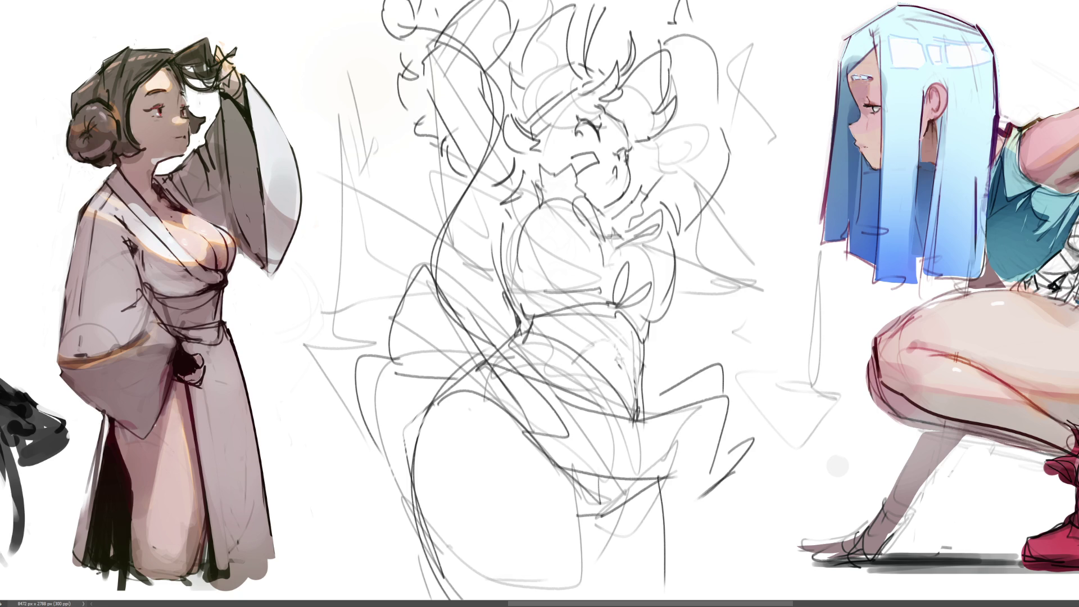
key("ctrl+z")
key("ctrl+z")
key("ctrl+z")
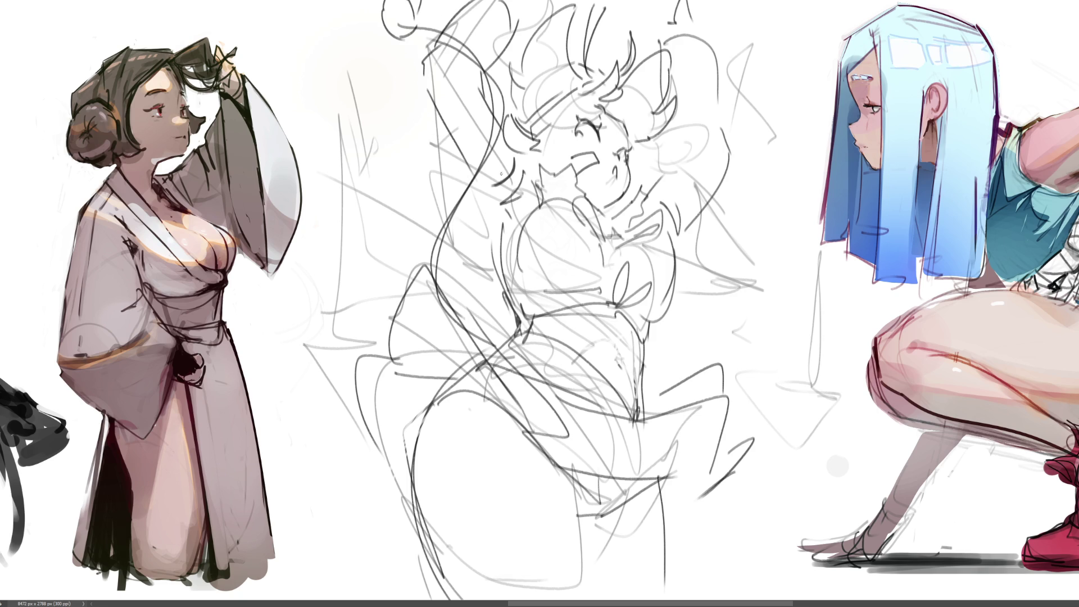
mouse_move(448, 144)
left_mouse_down()
mouse_move(460, 184)
mouse_move(407, 194)
mouse_move(432, 202)
mouse_move(363, 198)
left_mouse_up()
Stack curly braid strokes upward beside the face, topped with a leaf-shaped loop
left_click_drag(397, 167, 371, 168)
mouse_move(367, 140)
left_mouse_down()
mouse_move(355, 151)
mouse_move(361, 133)
left_mouse_up()
left_click_drag(370, 107, 353, 107)
left_click_drag(360, 60, 352, 105)
left_click_drag(397, 170, 389, 179)
key("ctrl+z")
key("ctrl+z")
key("ctrl+z")
mouse_move(353, 63)
left_mouse_down()
mouse_move(344, 83)
mouse_move(353, 109)
left_mouse_up()
mouse_move(356, 62)
left_mouse_down()
mouse_move(360, 112)
mouse_move(336, 120)
left_mouse_up()
Extend the braid downward, mirror the sketch horizontally, and add a curved stroke from the top
mouse_move(371, 121)
left_mouse_down()
mouse_move(378, 138)
mouse_move(349, 140)
left_mouse_up()
left_click_drag(368, 142, 364, 188)
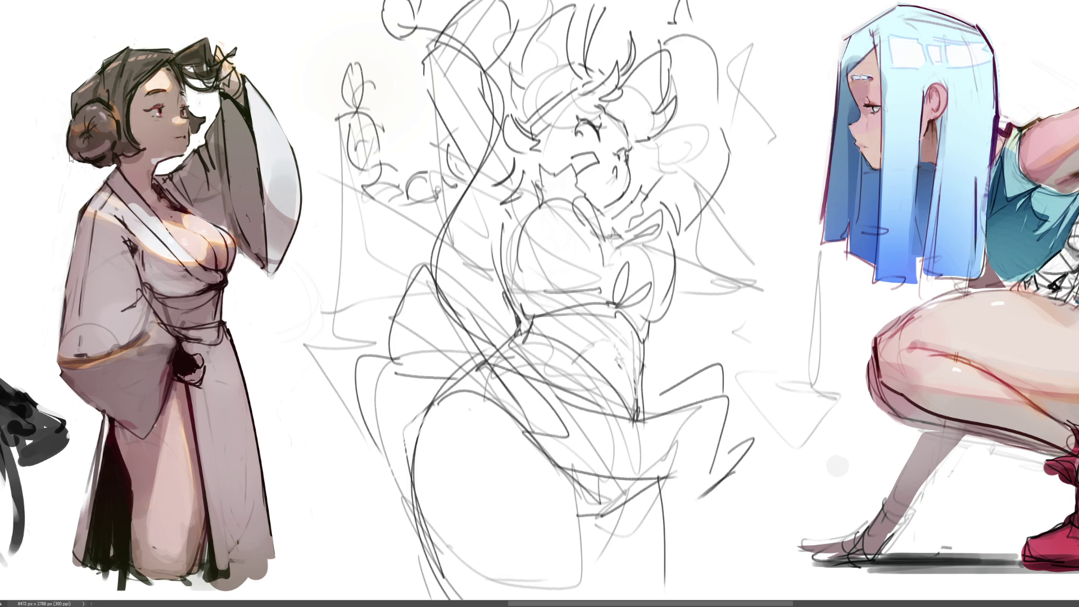
key("ctrl+shift+h")
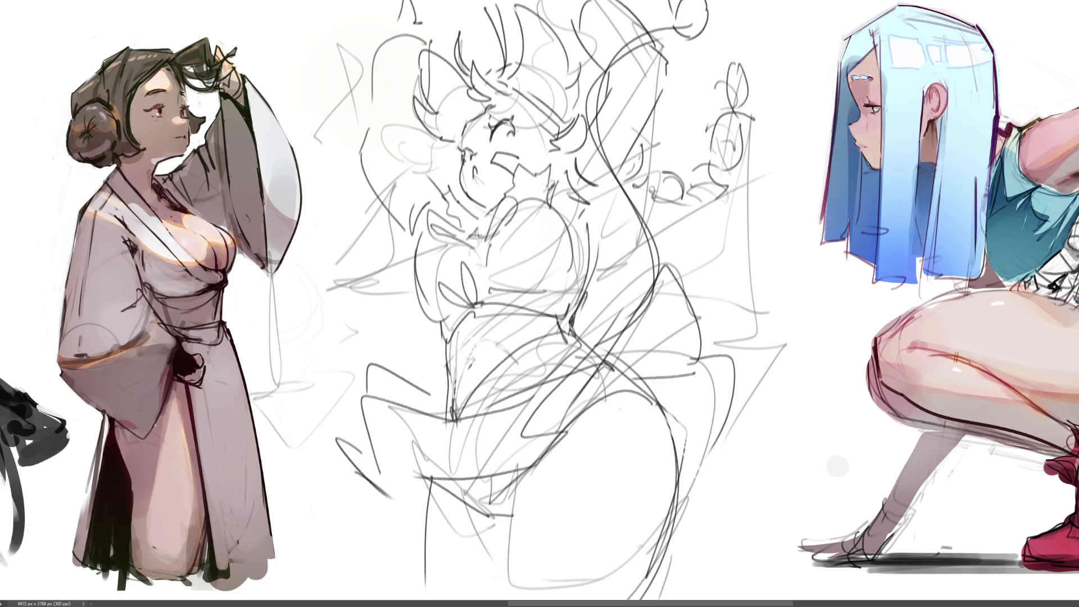
mouse_move(404, 1)
left_mouse_down()
mouse_move(398, 30)
mouse_move(377, 50)
mouse_move(366, 162)
mouse_move(419, 240)
mouse_move(451, 396)
mouse_move(396, 371)
mouse_move(371, 396)
mouse_move(368, 424)
mouse_move(344, 432)
mouse_move(373, 483)
mouse_move(426, 513)
mouse_move(428, 565)
mouse_move(506, 599)
mouse_move(652, 590)
mouse_move(737, 374)
mouse_move(703, 350)
mouse_move(669, 265)
mouse_move(622, 331)
mouse_move(589, 347)
mouse_move(569, 323)
mouse_move(611, 179)
mouse_move(671, 95)
mouse_move(673, 56)
mouse_move(618, 0)
mouse_move(573, 3)
mouse_move(609, 85)
mouse_move(610, 108)
mouse_move(590, 132)
mouse_move(551, 25)
mouse_move(516, 4)
mouse_move(524, 72)
mouse_move(501, 11)
mouse_move(490, 14)
mouse_move(502, 70)
mouse_move(482, 78)
mouse_move(460, 53)
mouse_move(463, 76)
left_mouse_up()
Lasso the central figure's outline, paint the selection dark gray with a large brush, then deselect
key("ctrl+shift+d")
mouse_move(612, 72)
left_mouse_down()
mouse_move(708, 35)
mouse_move(700, 40)
mouse_move(725, 8)
mouse_move(671, 17)
mouse_move(675, 25)
left_mouse_up()
mouse_move(612, 339)
left_mouse_down()
mouse_move(657, 309)
mouse_move(655, 143)
mouse_move(603, 195)
mouse_move(635, 169)
mouse_move(630, 185)
mouse_move(644, 171)
mouse_move(670, 192)
mouse_move(709, 194)
mouse_move(724, 175)
mouse_move(722, 81)
mouse_move(753, 34)
mouse_move(756, 85)
mouse_move(662, 164)
left_mouse_up()
left_click_drag(781, 124, 773, 128)
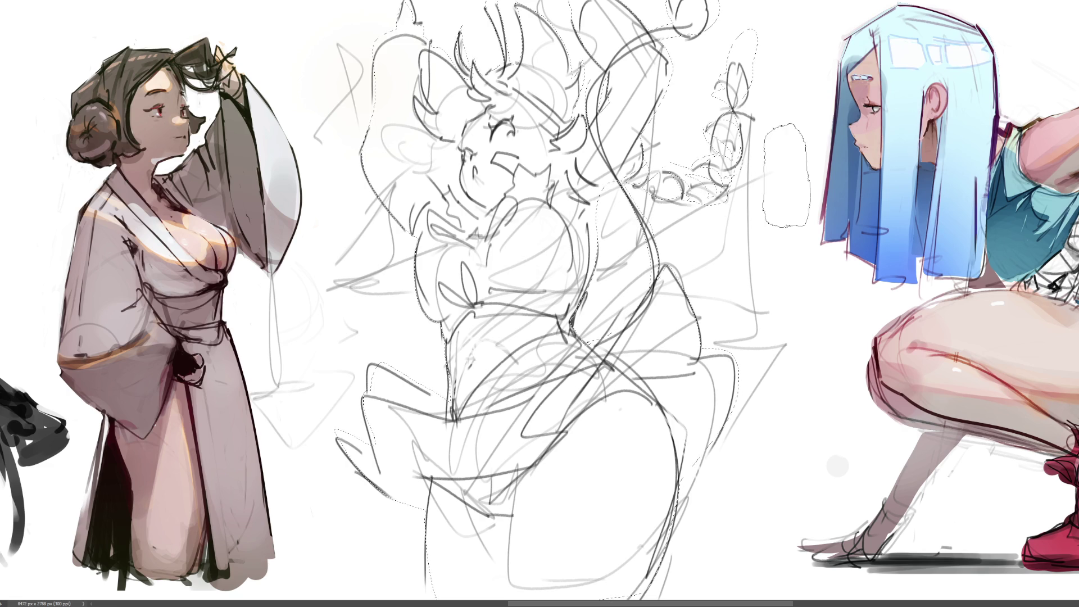
mouse_move(439, 168)
left_mouse_down()
mouse_move(593, 251)
mouse_move(539, 477)
left_mouse_up()
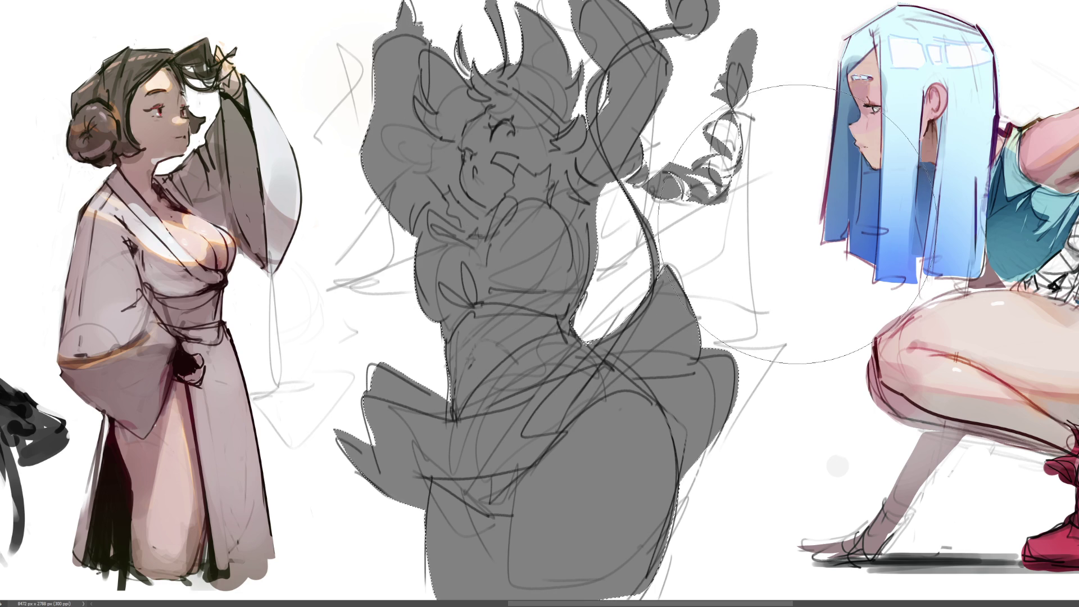
key("ctrl+d")
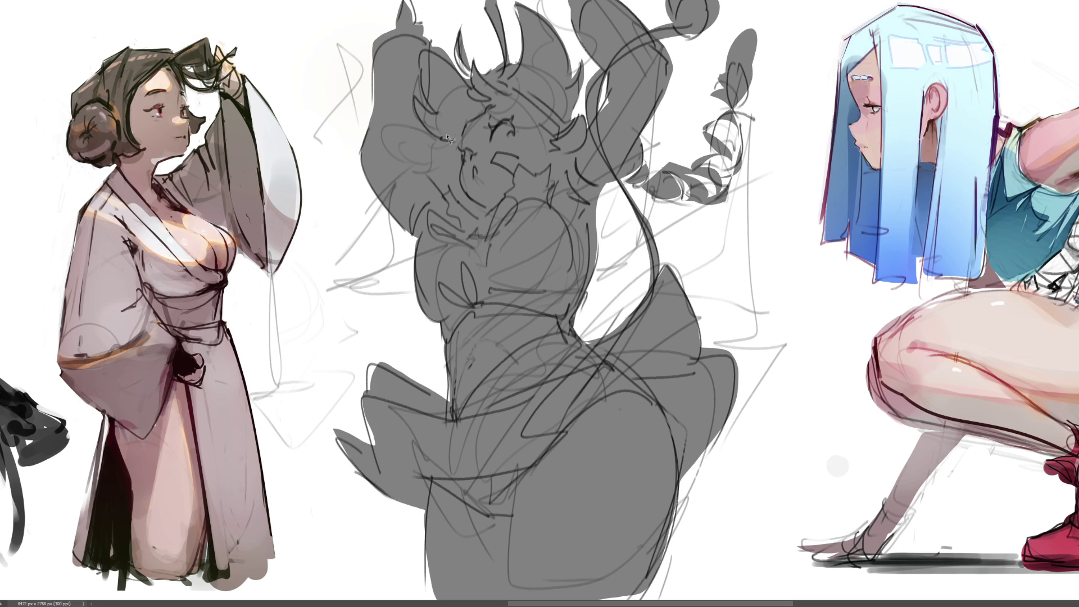
Clear a cheek area beside the gray figure's face to white, then restore it
mouse_move(437, 138)
left_mouse_down()
mouse_move(457, 149)
mouse_move(464, 190)
mouse_move(448, 194)
mouse_move(428, 169)
mouse_move(437, 140)
left_mouse_up()
key("Delete")
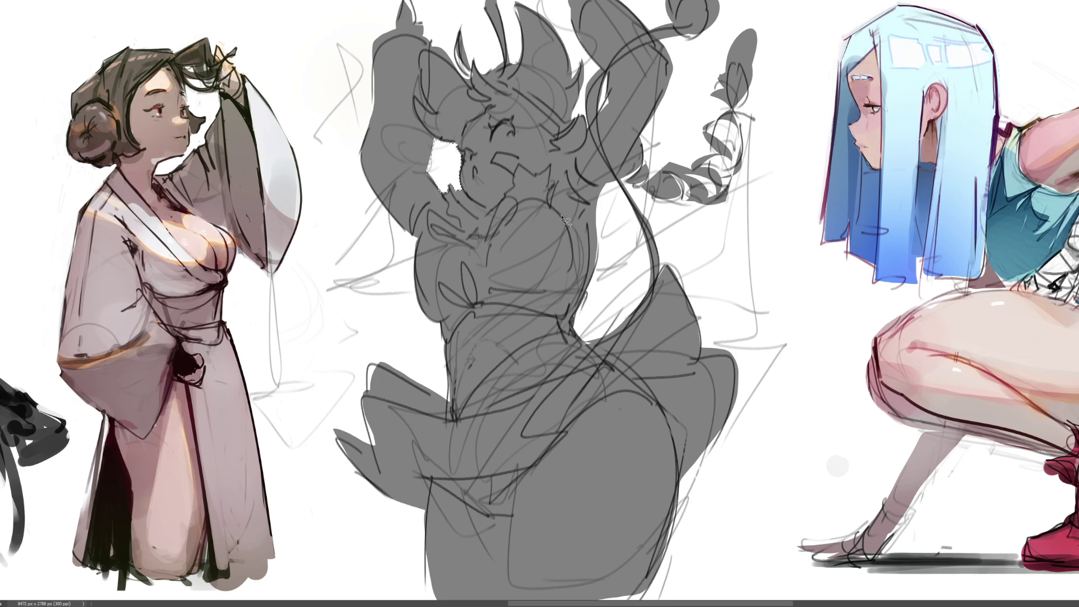
key("ctrl+z")
Paint gray blobs beside the shoulder and braid, plus a dab above the head
mouse_move(659, 128)
left_mouse_down()
mouse_move(657, 141)
mouse_move(666, 118)
left_mouse_up()
left_click_drag(681, 100, 686, 83)
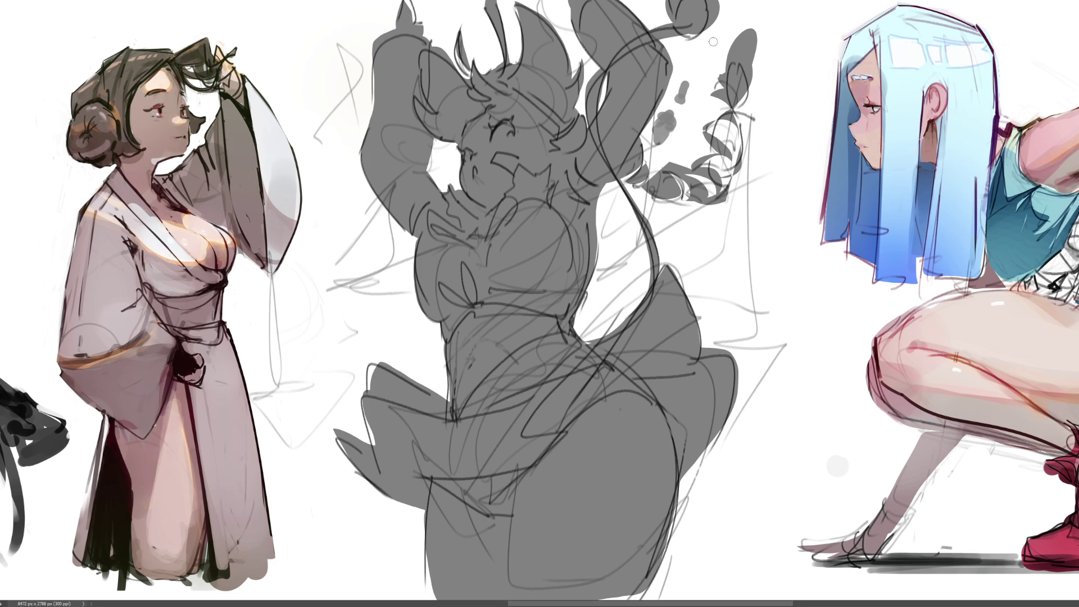
left_click(451, 41)
Try gray dabs above the head, undo them, and add a curved stroke along the braid
left_click(470, 41)
left_click_drag(468, 54, 472, 49)
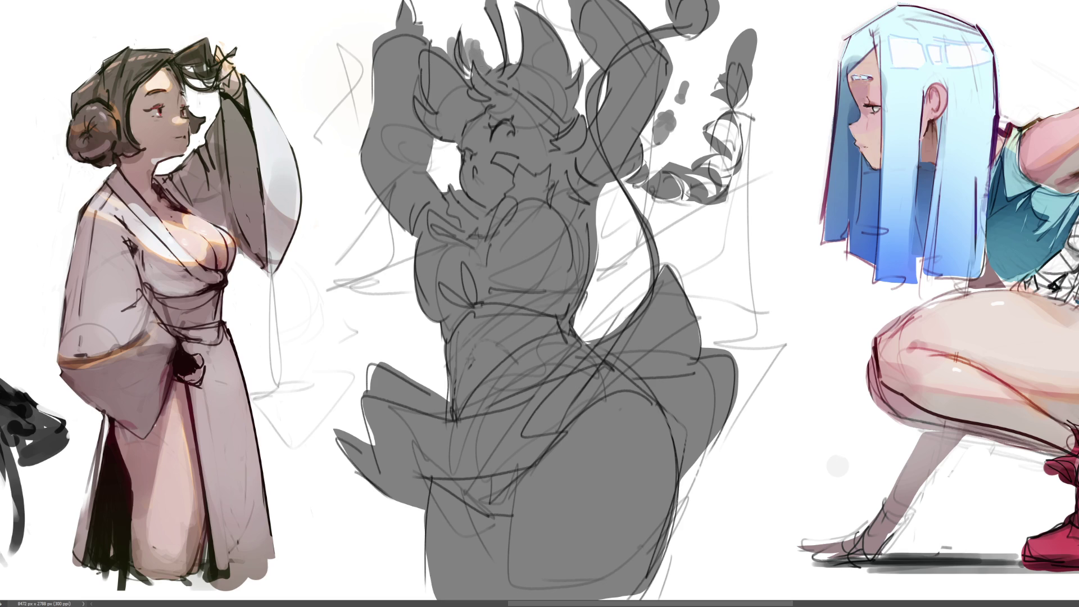
key("ctrl+z")
key("ctrl+z")
key("ctrl+z")
key("ctrl+z")
key("ctrl+z")
key("ctrl+z")
key("ctrl+z")
key("ctrl+z")
key("ctrl+z")
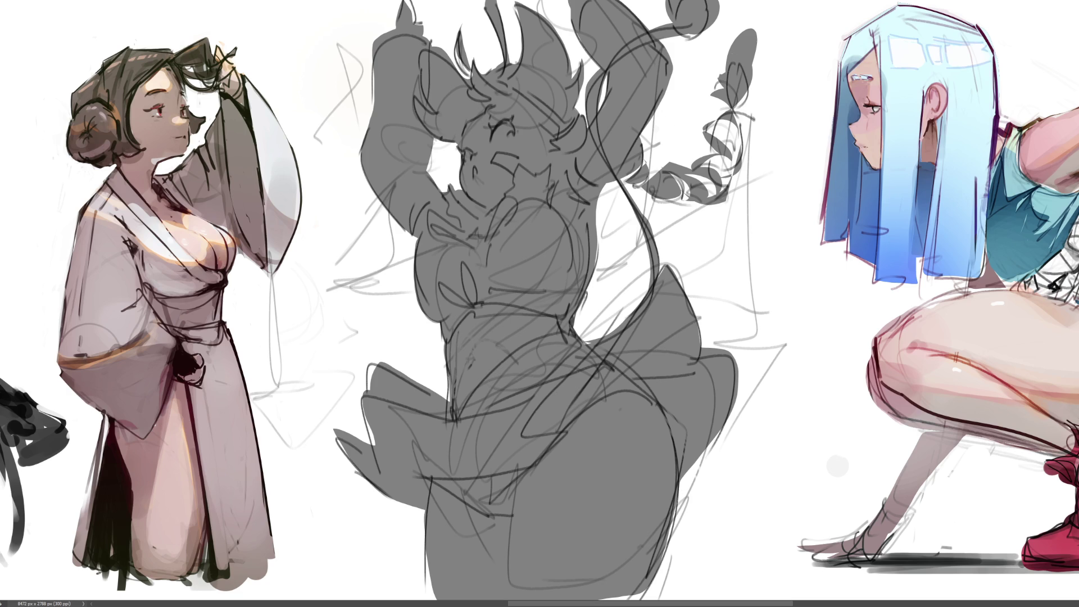
mouse_move(664, 108)
left_mouse_down()
mouse_move(657, 135)
mouse_move(700, 67)
left_mouse_up()
Select the braid's leaf and curl shapes and fill them gray with a larger brush
mouse_move(443, 46)
left_mouse_down()
mouse_move(468, 83)
mouse_move(444, 48)
mouse_move(479, 45)
mouse_move(489, 71)
mouse_move(487, 42)
mouse_move(493, 52)
left_mouse_up()
key("bracketright")
key("bracketright")
key("bracketright")
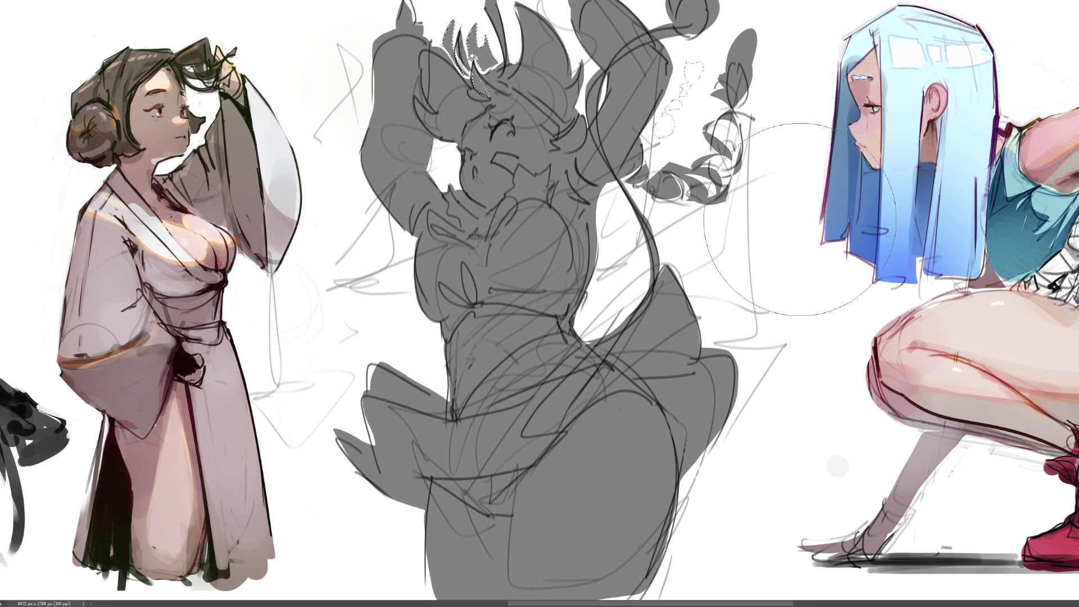
left_click_drag(670, 185, 694, 183)
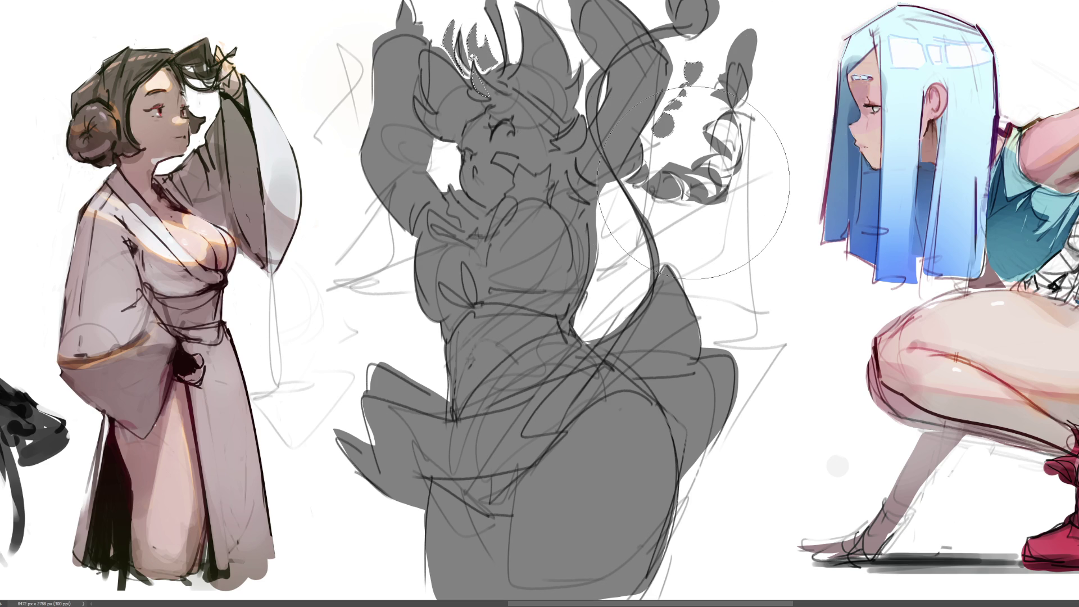
key("ctrl+d")
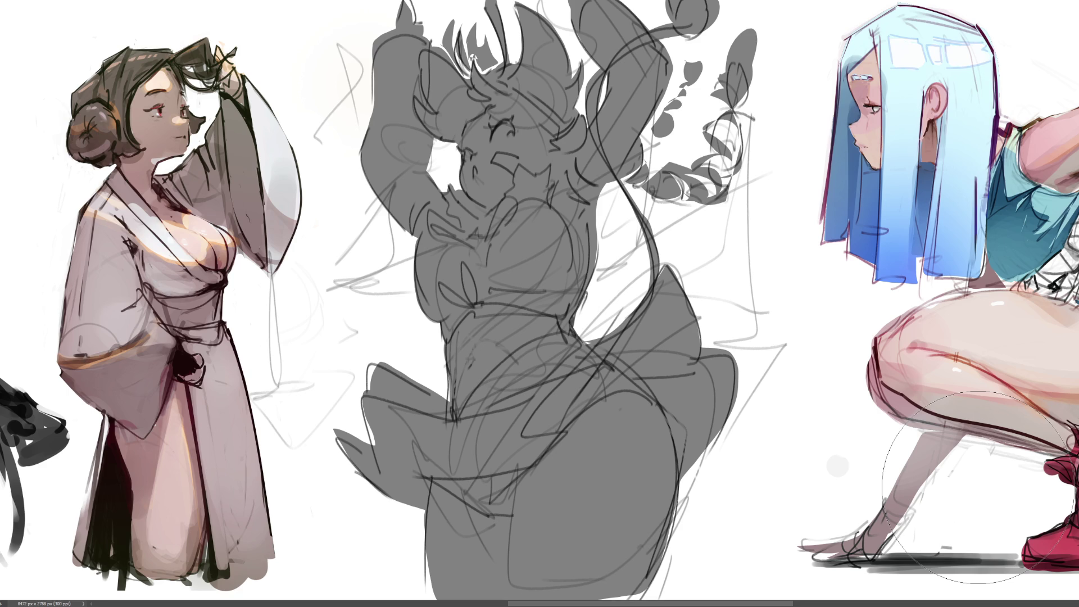
Draw dark contour lines along the gray figure's raised arms and hand with a smaller brush
key("b")
left_click_drag(433, 159, 460, 188)
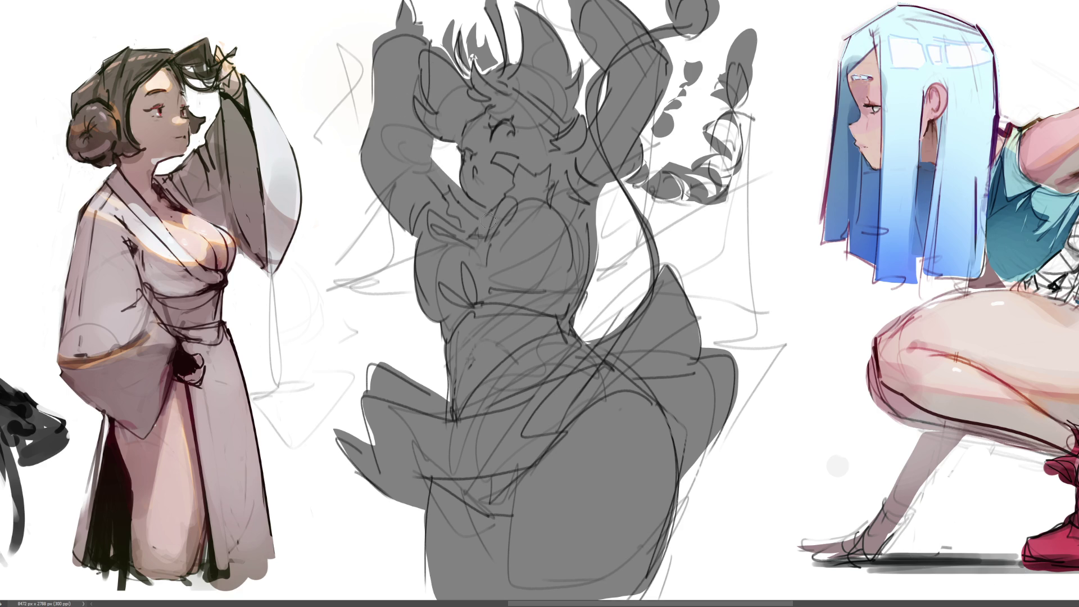
left_click_drag(384, 37, 369, 124)
mouse_move(416, 16)
left_mouse_down()
mouse_move(425, 21)
mouse_move(406, 1)
mouse_move(427, 14)
mouse_move(433, 3)
left_mouse_up()
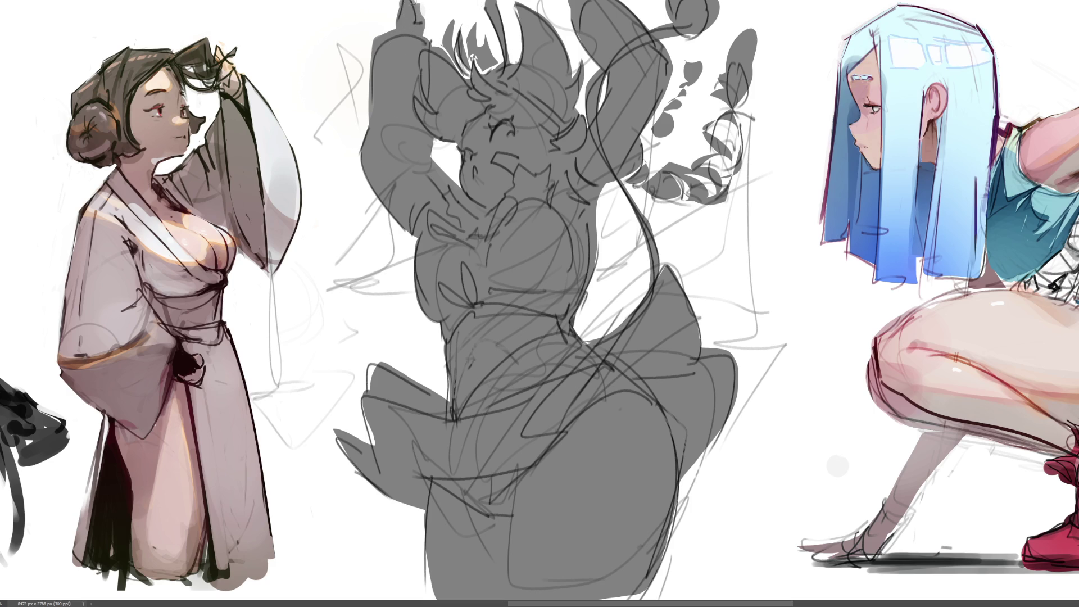
left_click_drag(421, 2, 423, 23)
left_click_drag(612, 181, 596, 207)
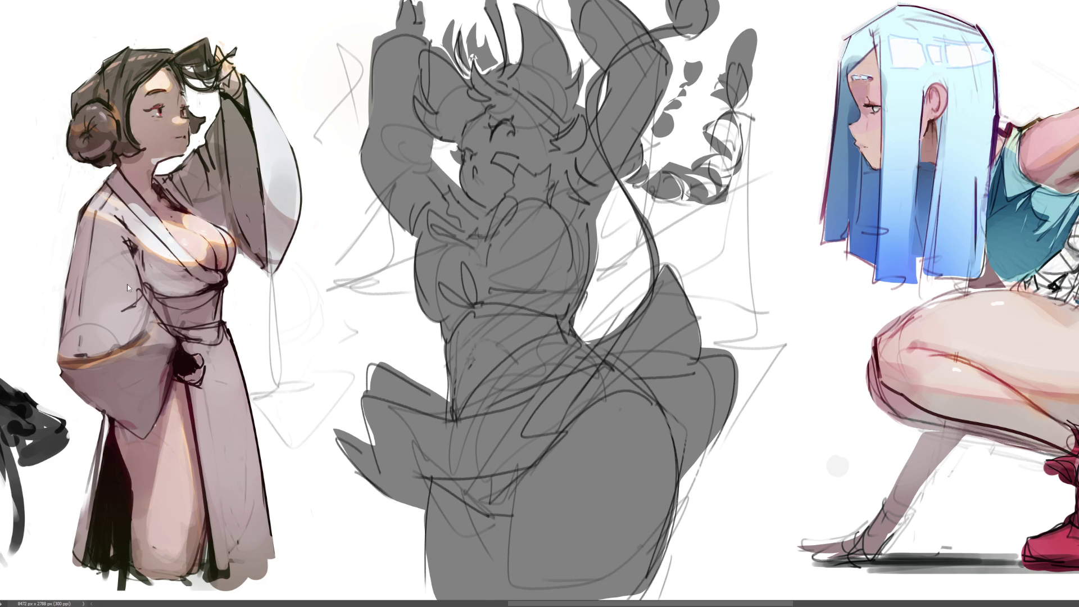
Mirror the middle grey dancing-figure sketch horizontally with the flip shortcut
key("h")
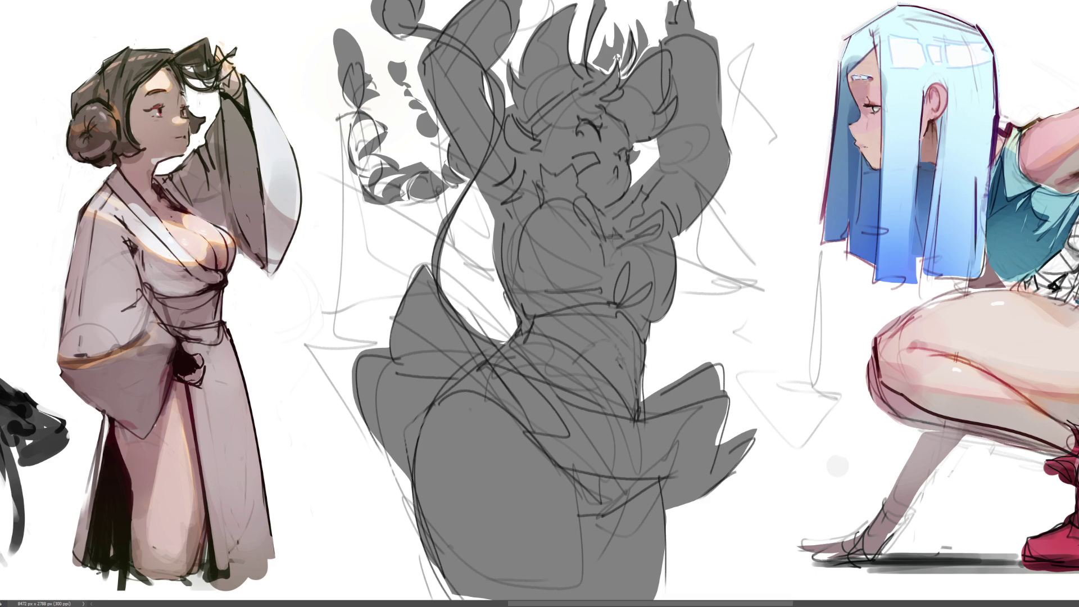
Hide the rough-lines layer, erase the raised arm's outline edge, and repaint the grey fill pale pink
key("Delete")
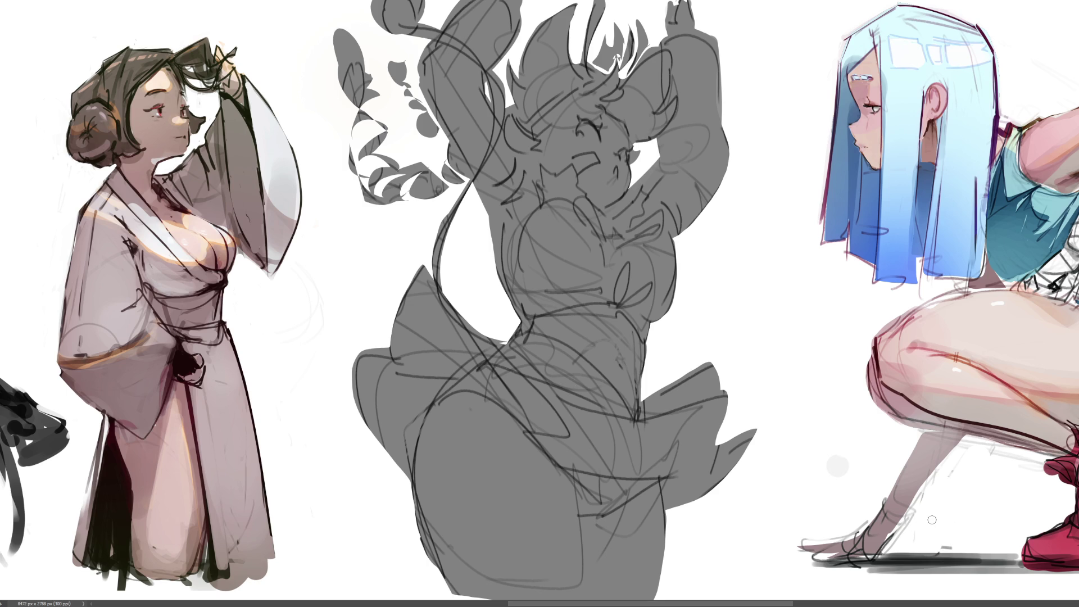
mouse_move(728, 148)
left_mouse_down()
mouse_move(700, 219)
mouse_move(680, 236)
left_mouse_up()
left_click_drag(711, 166, 692, 225)
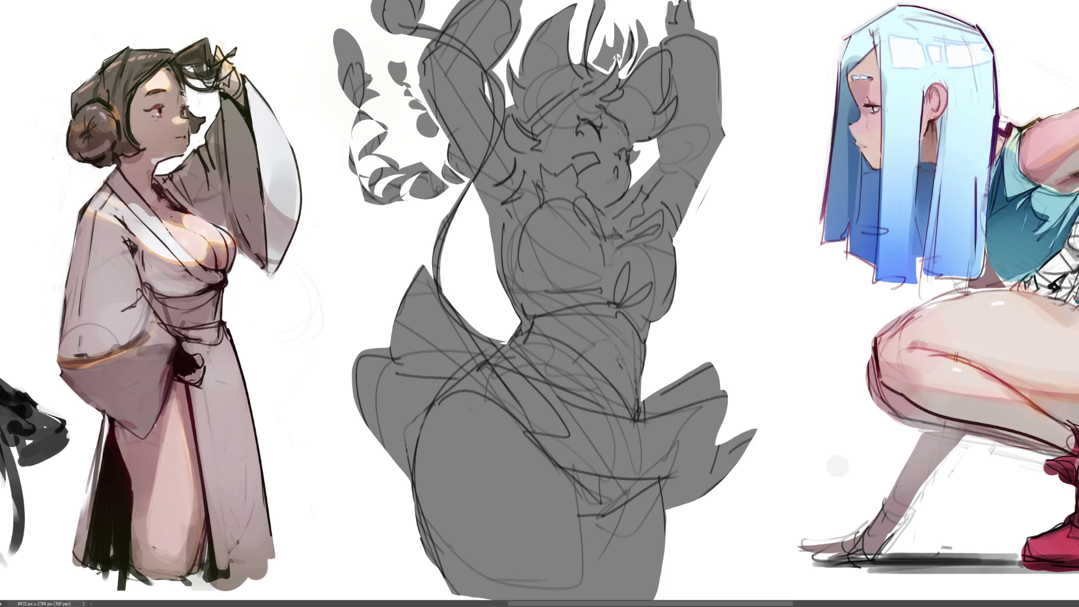
mouse_move(657, 132)
left_mouse_down()
mouse_move(702, 141)
mouse_move(505, 253)
mouse_move(795, 495)
mouse_move(899, 562)
left_mouse_up()
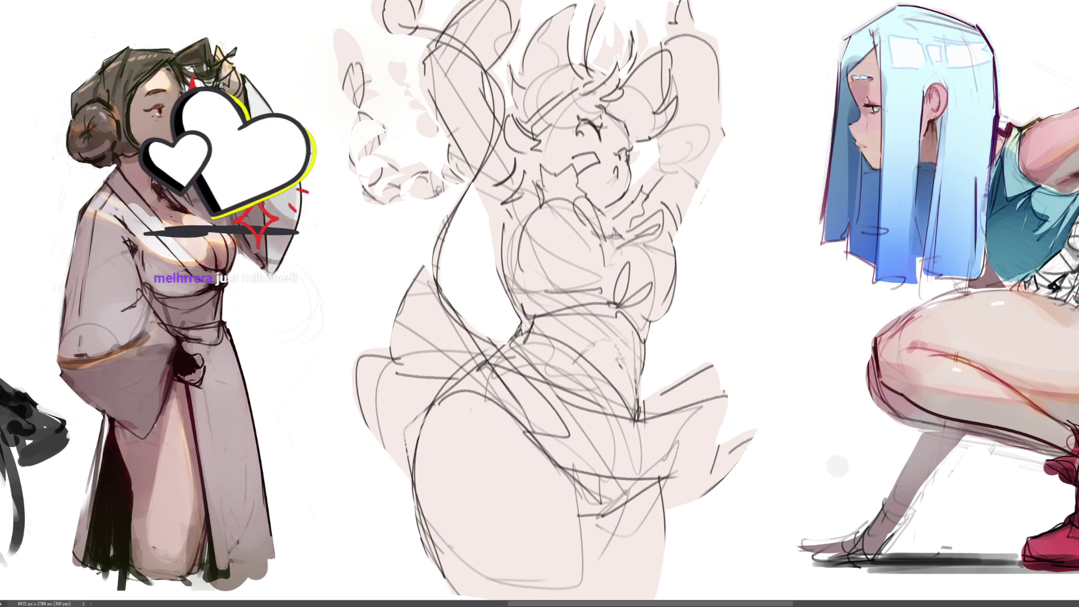
Zoom out, resize the brush, and shade the lower leg with curved grey-brown strokes
key("ctrl+minus")
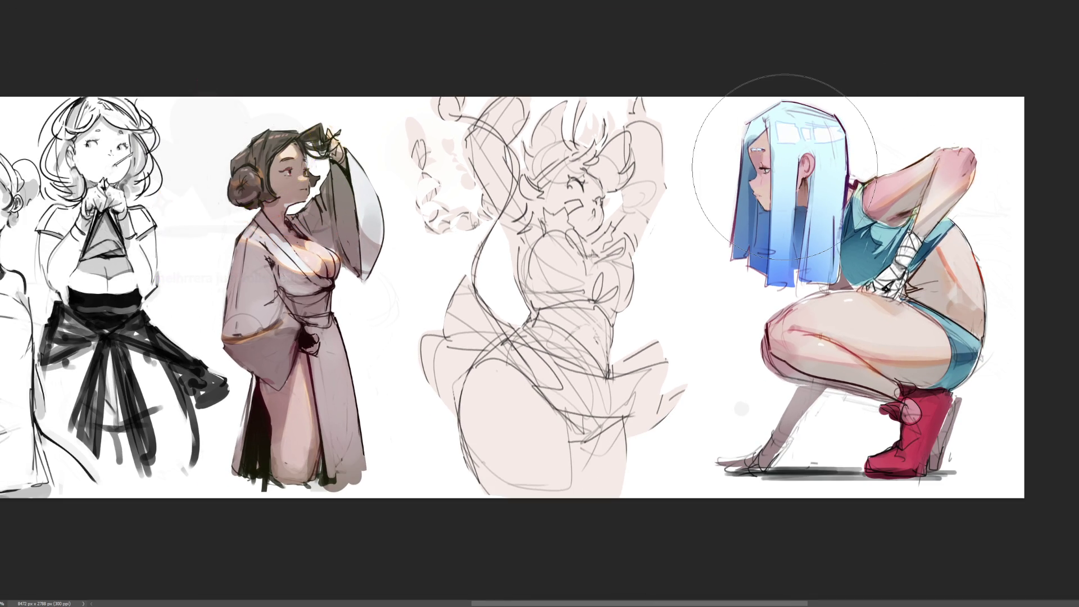
key("bracketleft")
key("bracketleft")
key("bracketleft")
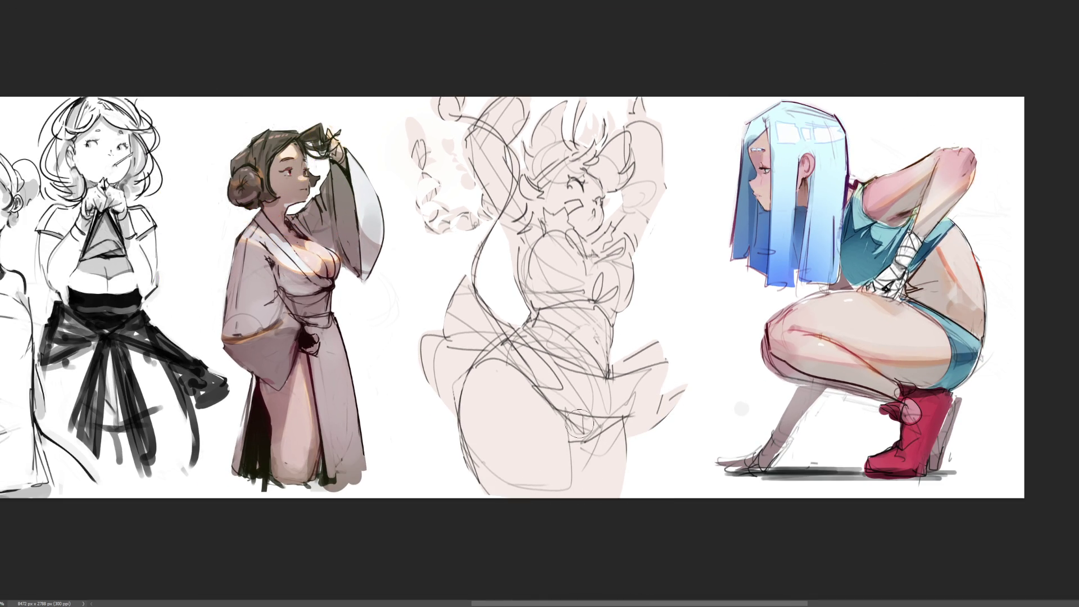
key("bracketleft")
key("bracketleft")
key("bracketright")
key("bracketright")
key("bracketright")
mouse_move(583, 441)
left_mouse_down()
mouse_move(579, 494)
mouse_move(618, 424)
left_mouse_up()
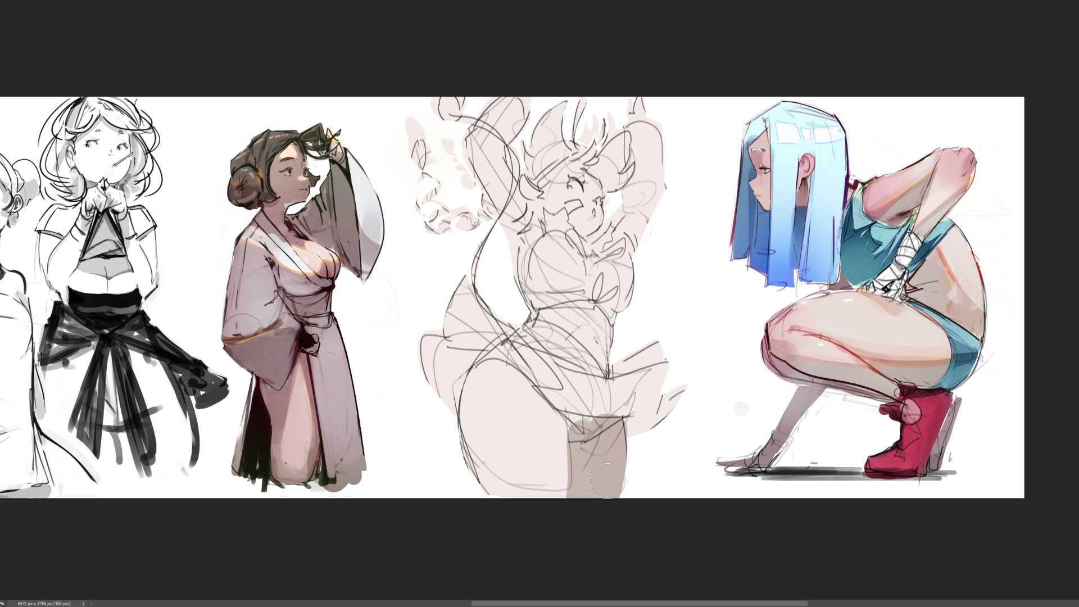
mouse_move(443, 403)
left_mouse_down()
mouse_move(509, 396)
mouse_move(562, 435)
mouse_move(498, 348)
mouse_move(492, 375)
mouse_move(528, 384)
left_mouse_up()
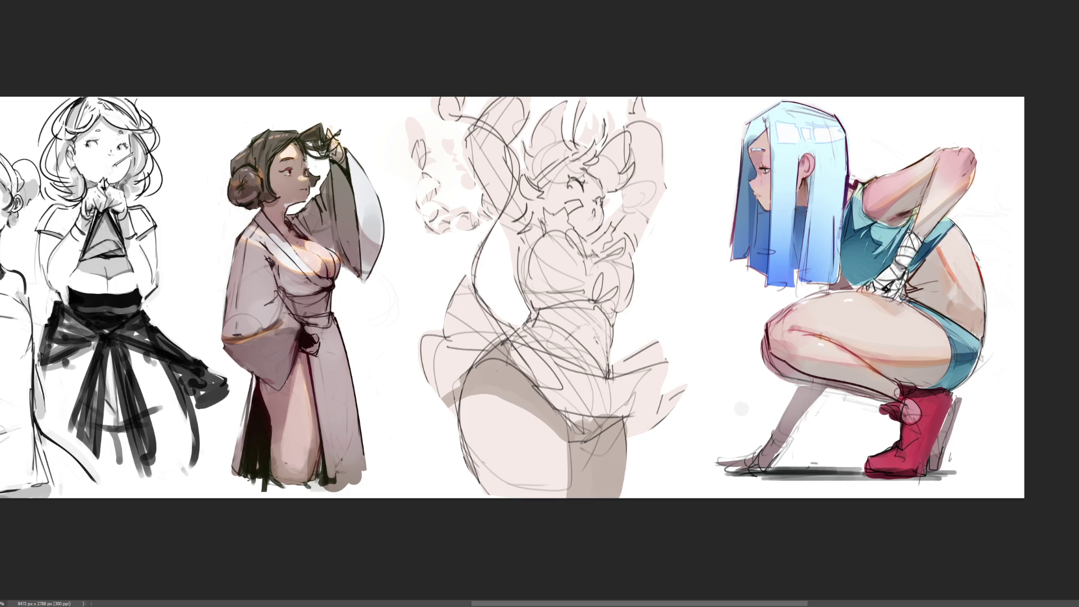
Draw grey-brown lines and small dark marks across the waist near the hip
left_click_drag(531, 310, 576, 303)
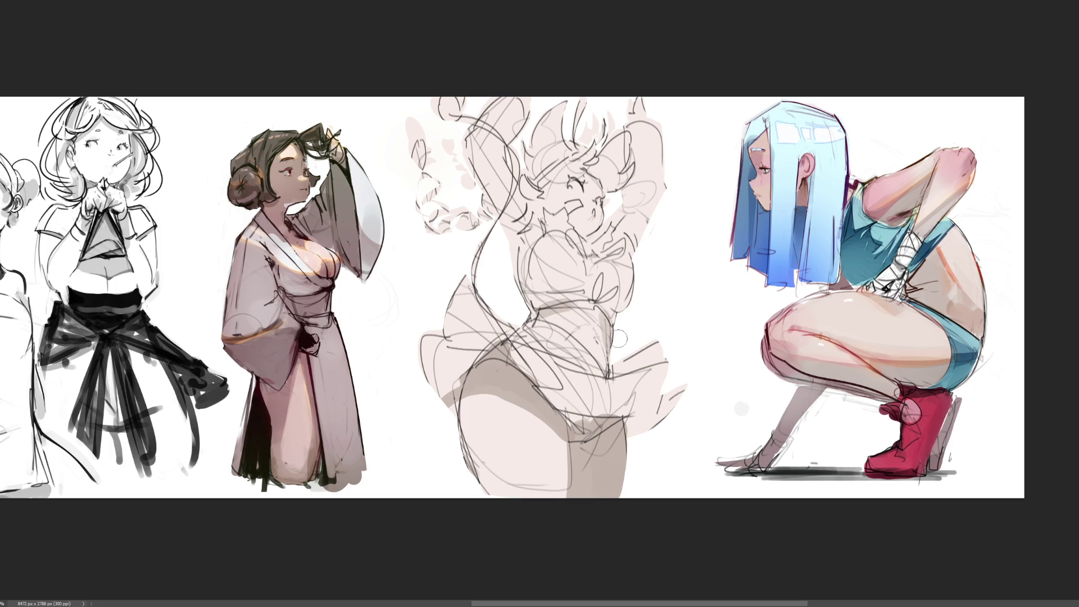
left_click_drag(601, 312, 617, 377)
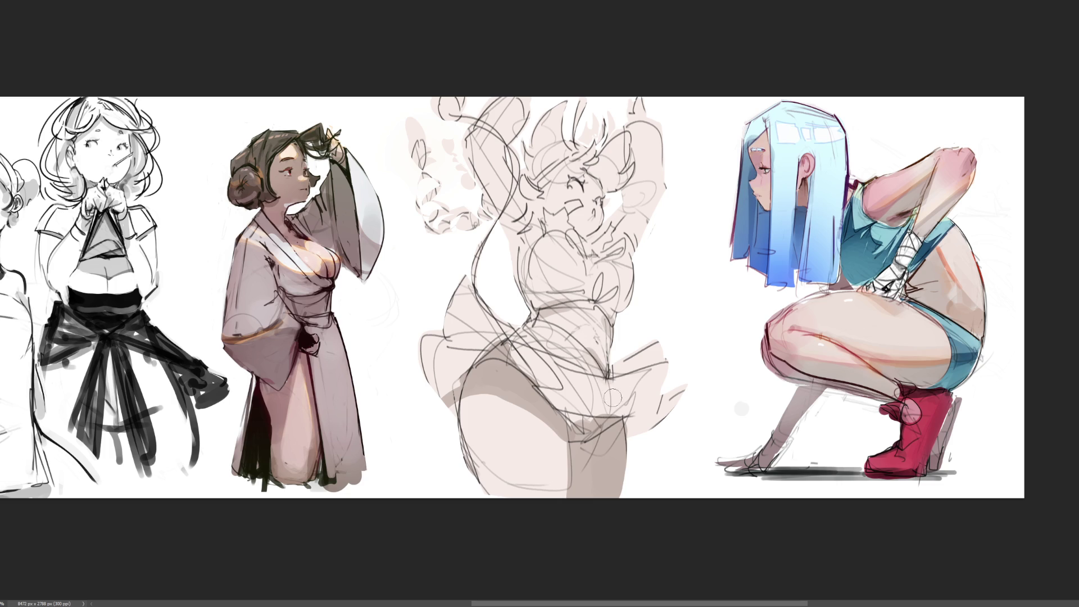
left_click(593, 333)
left_click_drag(591, 319, 588, 333)
Shade under the chin and over the closed eye, and define the thigh's bottom curve
mouse_move(577, 222)
left_mouse_down()
mouse_move(596, 232)
mouse_move(574, 222)
left_mouse_up()
mouse_move(587, 174)
left_mouse_down()
mouse_move(619, 202)
mouse_move(557, 177)
mouse_move(573, 163)
mouse_move(562, 191)
mouse_move(585, 203)
mouse_move(562, 211)
left_mouse_up()
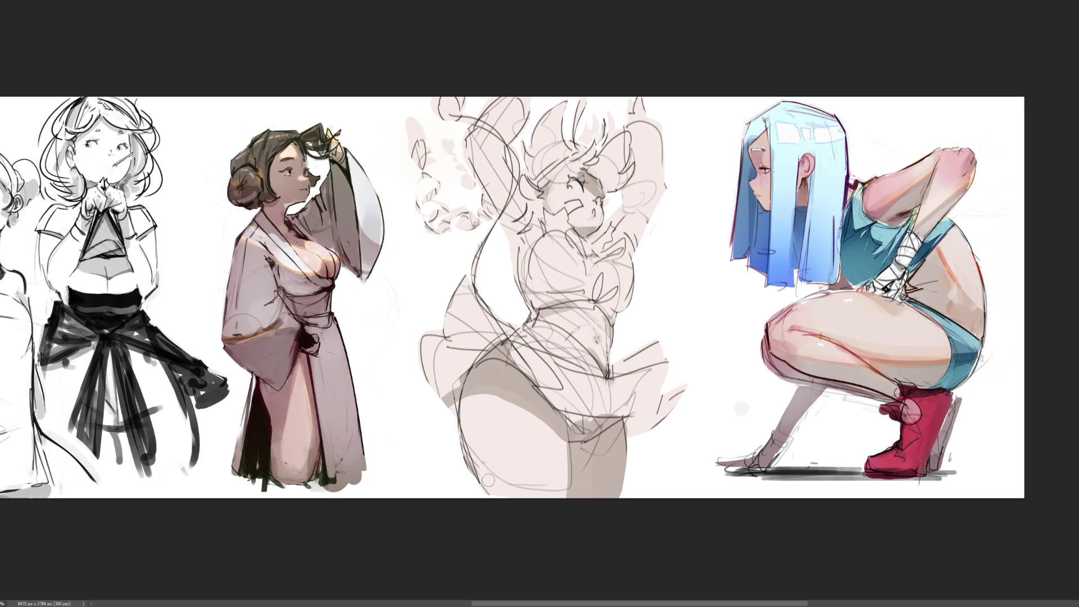
left_click_drag(486, 480, 562, 485)
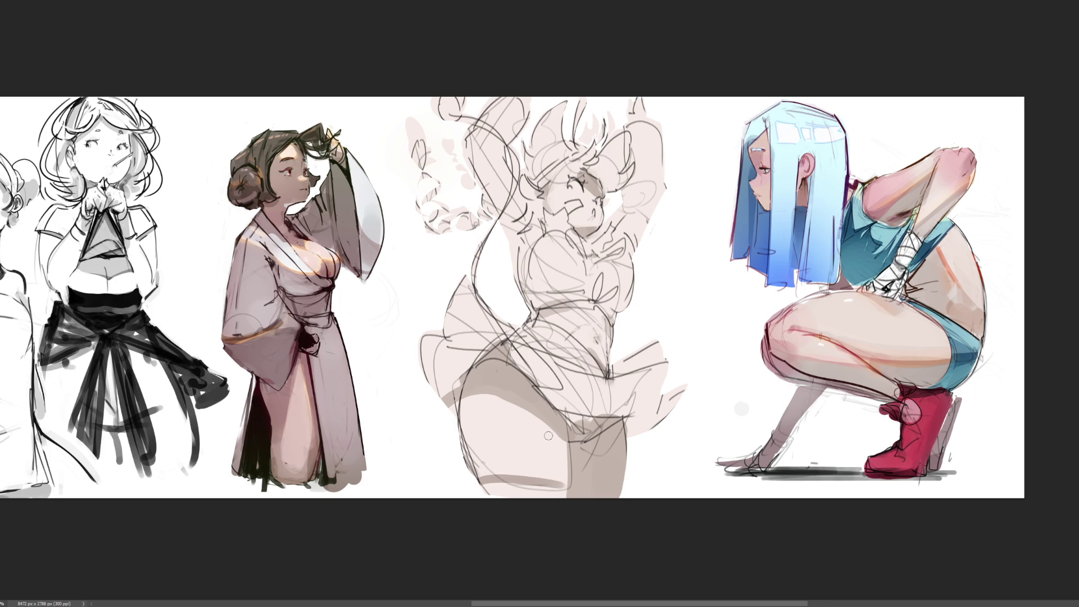
Soften the thigh's bottom stroke, then paint a broad mauve-grey tone over the whole body
left_click_drag(482, 476, 560, 484)
key("bracketright")
key("bracketright")
key("bracketright")
mouse_move(697, 180)
left_mouse_down()
mouse_move(427, 186)
mouse_move(432, 375)
mouse_move(618, 427)
left_mouse_up()
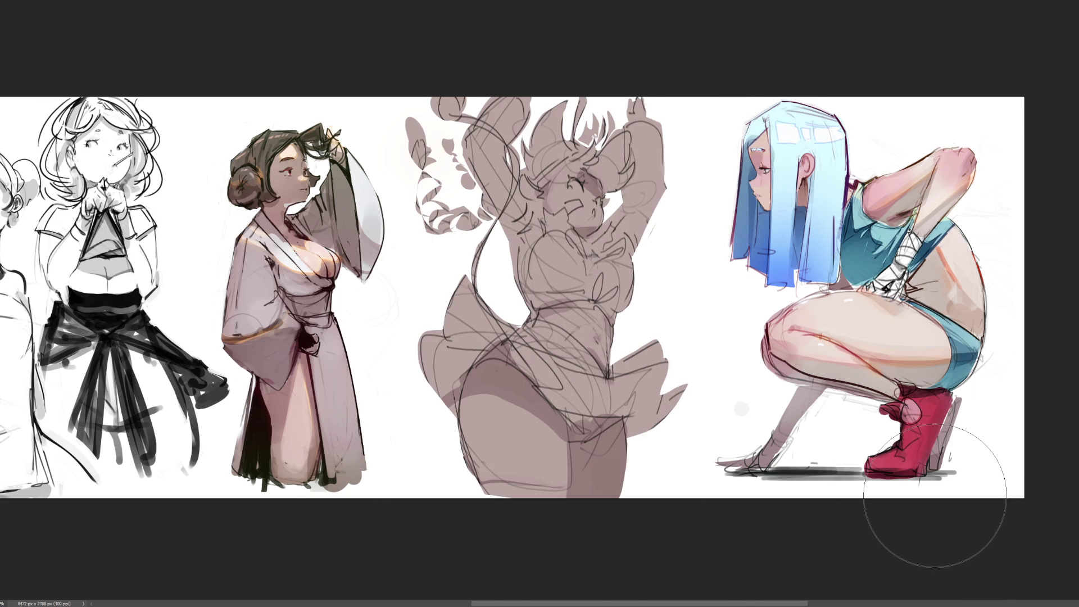
Lighten the face with soft strokes, then lighten the hip and inner thigh shading
left_click(575, 207)
left_click(574, 208)
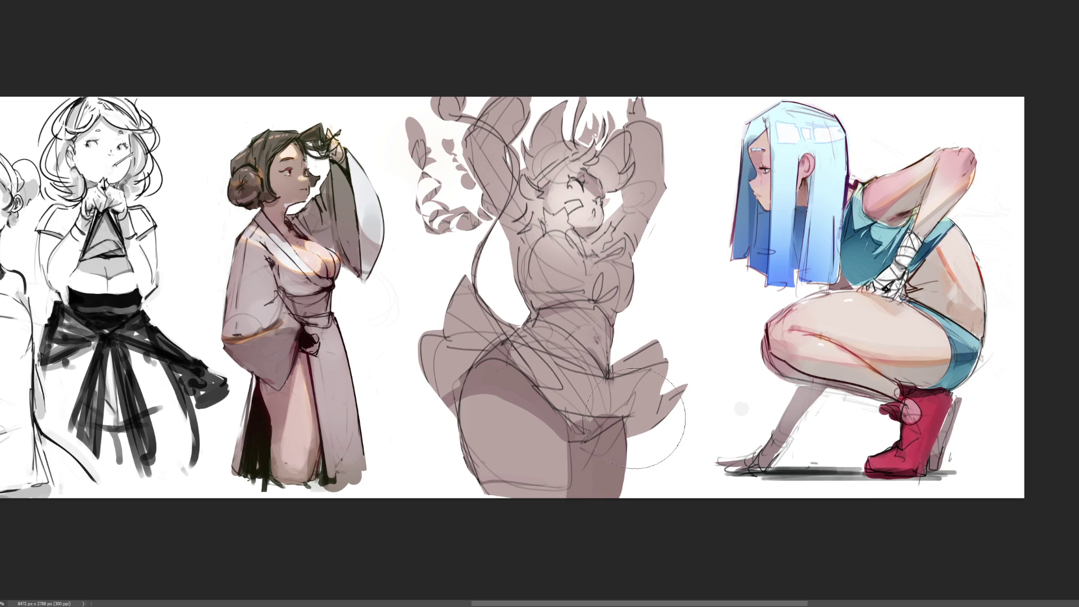
key("ctrl+z")
key("ctrl+z")
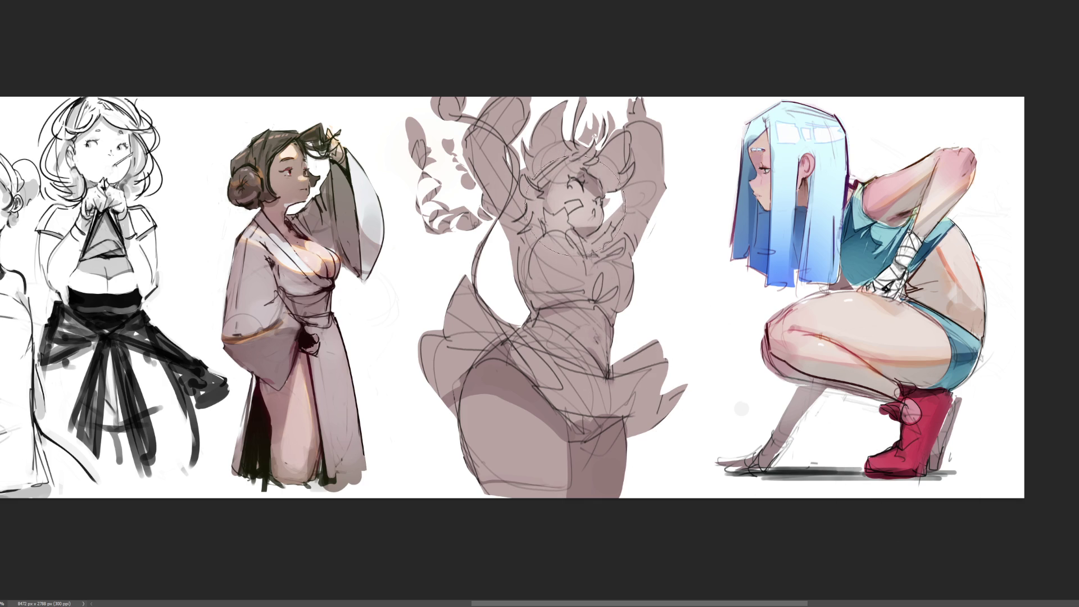
mouse_move(578, 204)
left_mouse_down()
mouse_move(562, 200)
mouse_move(579, 211)
left_mouse_up()
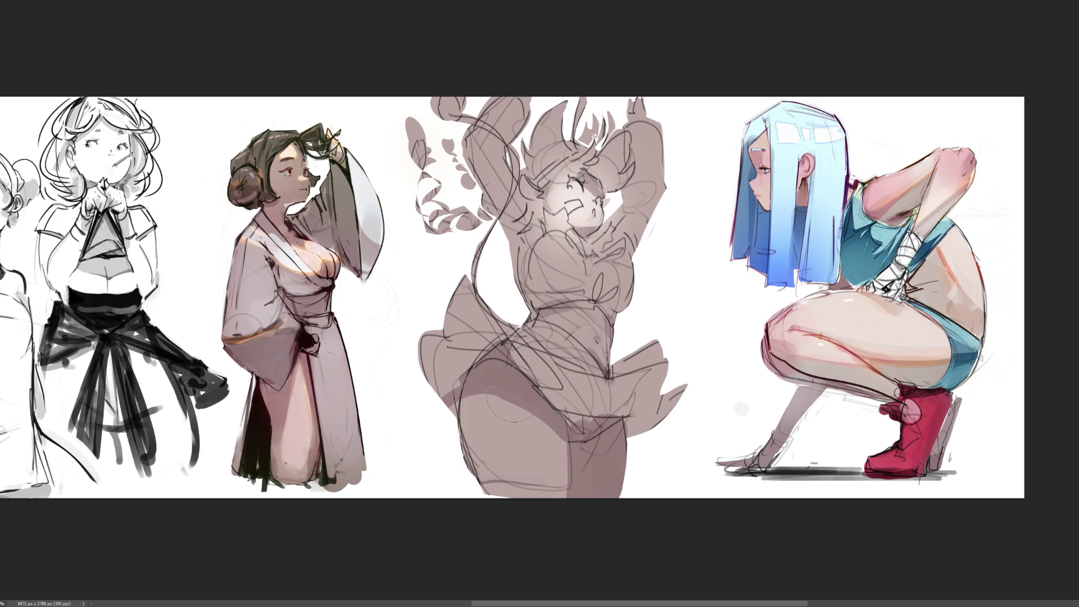
mouse_move(511, 434)
left_mouse_down()
mouse_move(500, 424)
mouse_move(527, 457)
mouse_move(537, 453)
mouse_move(503, 447)
mouse_move(514, 416)
mouse_move(504, 388)
left_mouse_up()
mouse_move(560, 447)
left_mouse_down()
mouse_move(602, 458)
mouse_move(604, 494)
left_mouse_up()
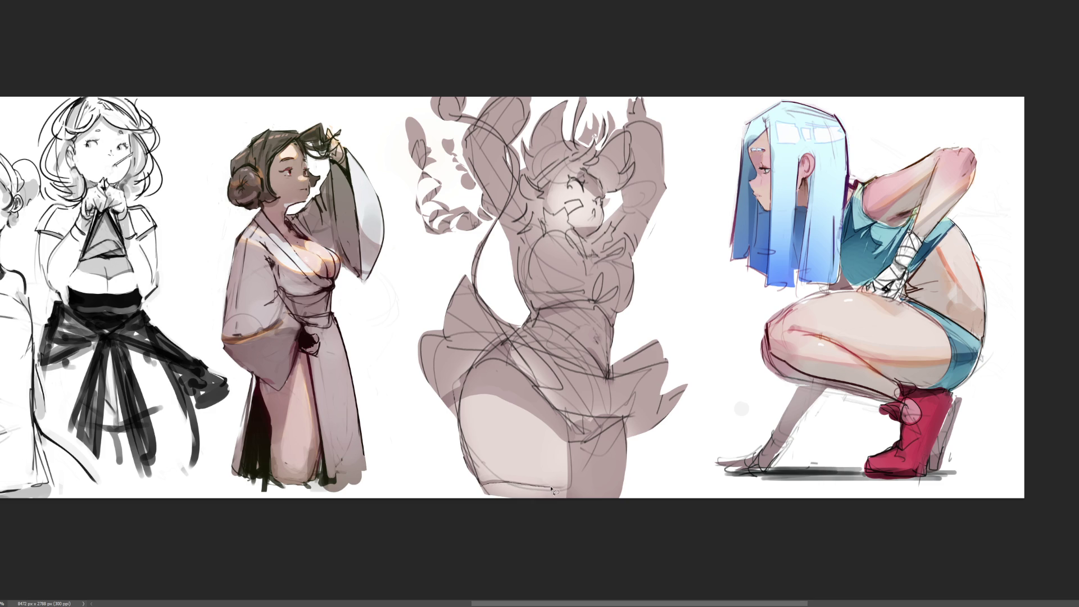
Lasso-select the thigh band, skirt outline, torso and hair regions around the figure
mouse_move(567, 493)
left_mouse_down()
mouse_move(556, 514)
mouse_move(436, 462)
left_mouse_up()
mouse_move(631, 442)
left_mouse_down()
mouse_move(709, 417)
mouse_move(658, 335)
mouse_move(609, 375)
mouse_move(568, 337)
mouse_move(518, 326)
mouse_move(465, 278)
mouse_move(444, 441)
left_mouse_up()
mouse_move(523, 319)
left_mouse_down()
mouse_move(498, 261)
mouse_move(504, 229)
mouse_move(502, 269)
mouse_move(526, 322)
mouse_move(577, 304)
mouse_move(604, 309)
mouse_move(617, 328)
mouse_move(649, 289)
mouse_move(678, 147)
mouse_move(630, 110)
mouse_move(593, 175)
mouse_move(605, 212)
mouse_move(582, 238)
mouse_move(572, 213)
mouse_move(586, 208)
mouse_move(552, 214)
mouse_move(539, 198)
mouse_move(565, 179)
mouse_move(569, 151)
mouse_move(495, 75)
mouse_move(439, 241)
mouse_move(495, 282)
left_mouse_up()
mouse_move(536, 198)
left_mouse_down()
mouse_move(547, 283)
mouse_move(536, 315)
left_mouse_up()
key("b")
Paint near-black inside the selection over hair, top and skirt, and make the stocking band white
mouse_move(747, 304)
left_mouse_down()
mouse_move(737, 101)
mouse_move(261, 275)
mouse_move(963, 531)
left_mouse_up()
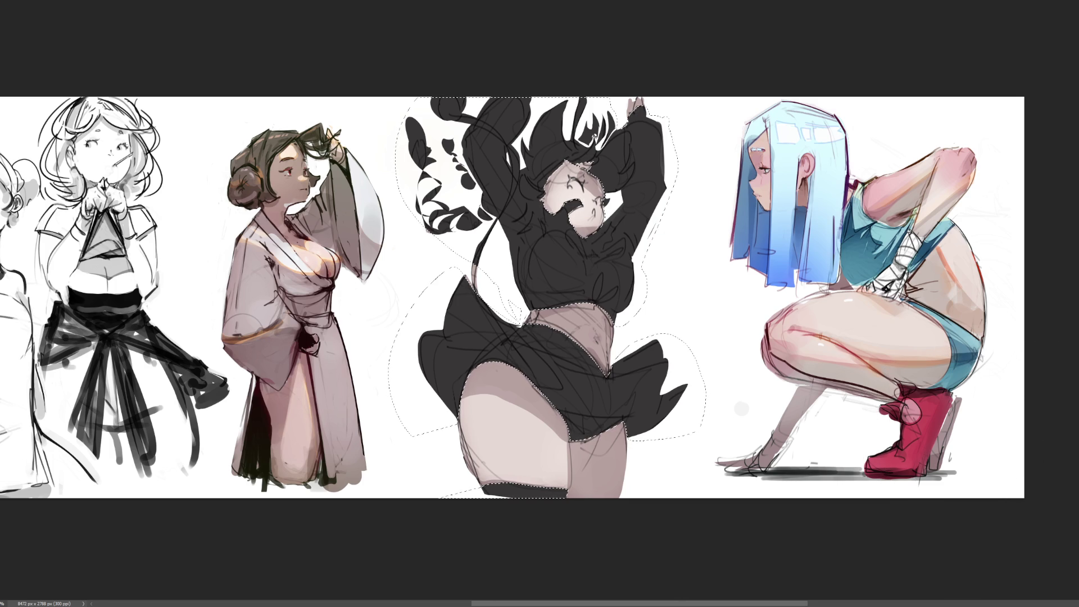
mouse_move(495, 523)
left_mouse_down()
mouse_move(602, 535)
mouse_move(515, 528)
left_mouse_up()
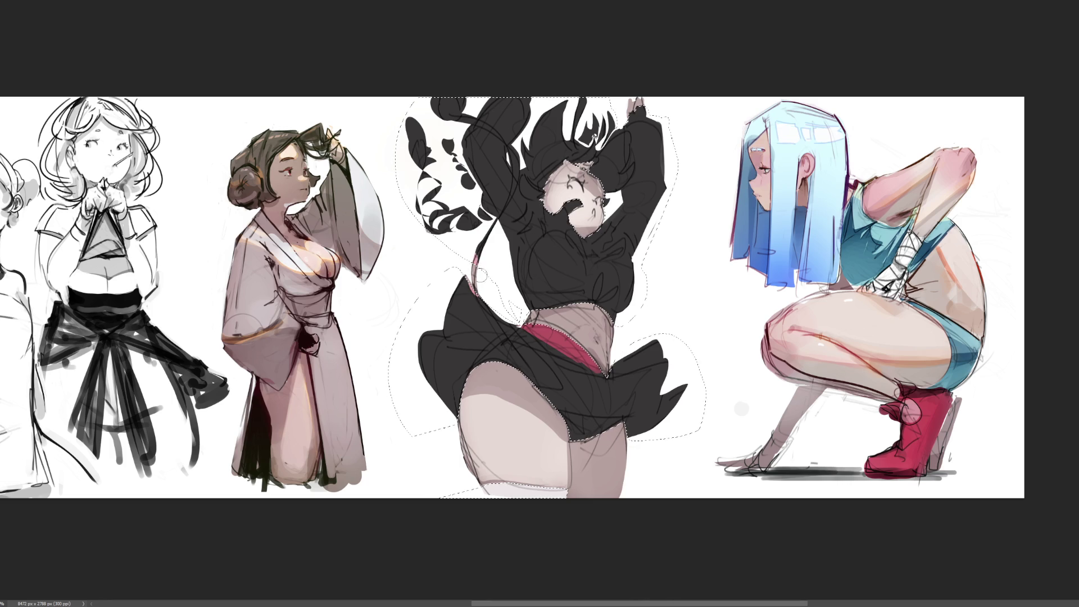
Paint the ribbon, its link to the ball and the floating shapes pink, and the sleeve khaki
left_click_drag(513, 147, 477, 267)
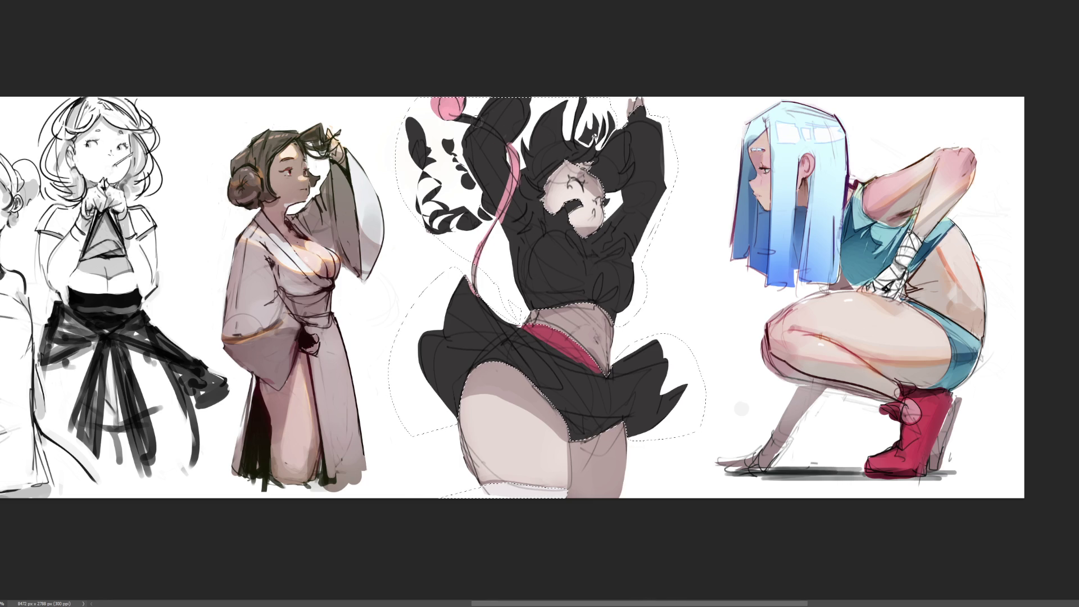
left_click_drag(454, 112, 508, 145)
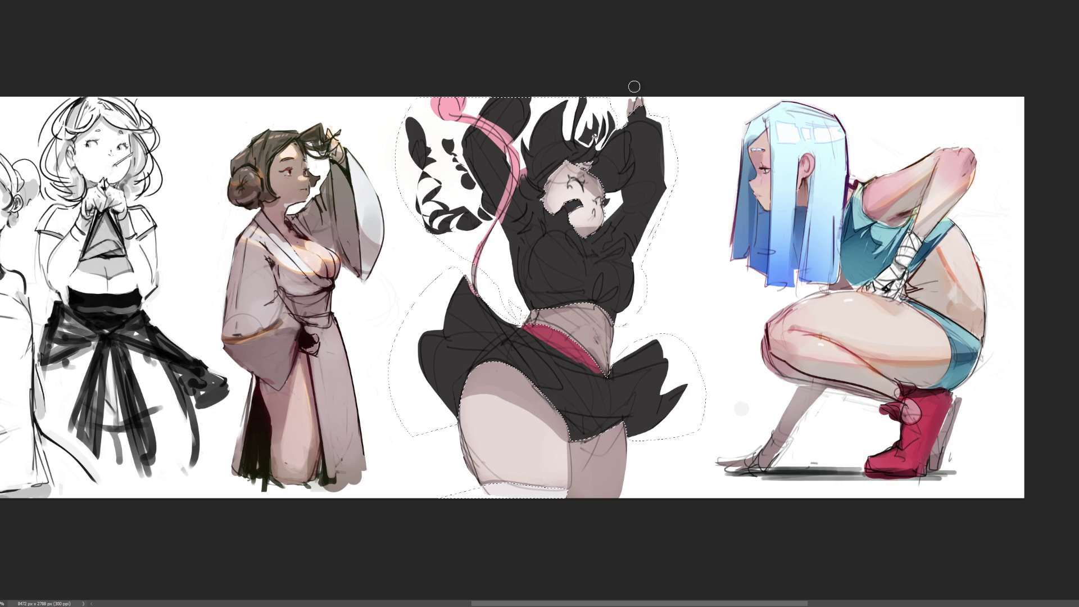
mouse_move(463, 177)
left_mouse_down()
mouse_move(445, 208)
mouse_move(479, 228)
mouse_move(485, 189)
mouse_move(498, 194)
left_mouse_up()
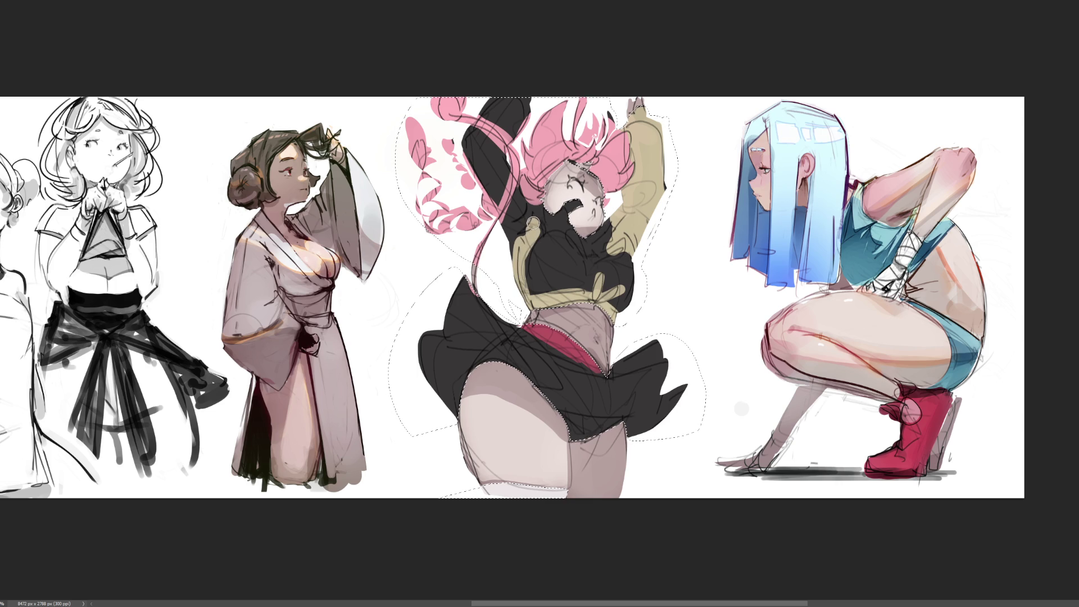
mouse_move(469, 143)
left_mouse_down()
mouse_move(494, 197)
mouse_move(492, 129)
mouse_move(513, 123)
left_mouse_up()
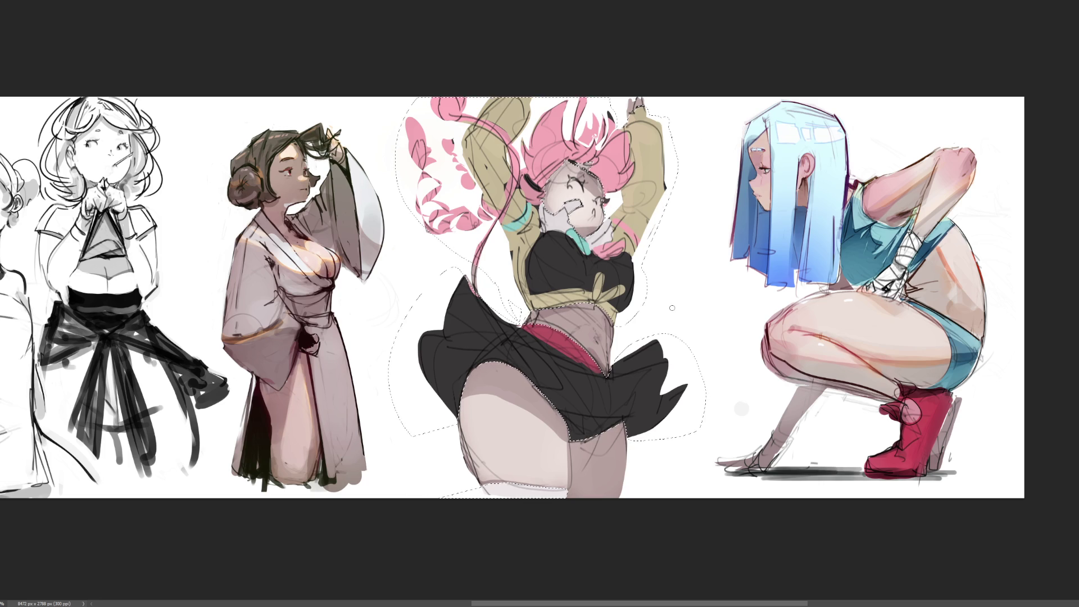
Fill the selected torso and thigh area with a darker shadow colour, then deselect
key("ctrl+d")
key("alt+BackSpace")
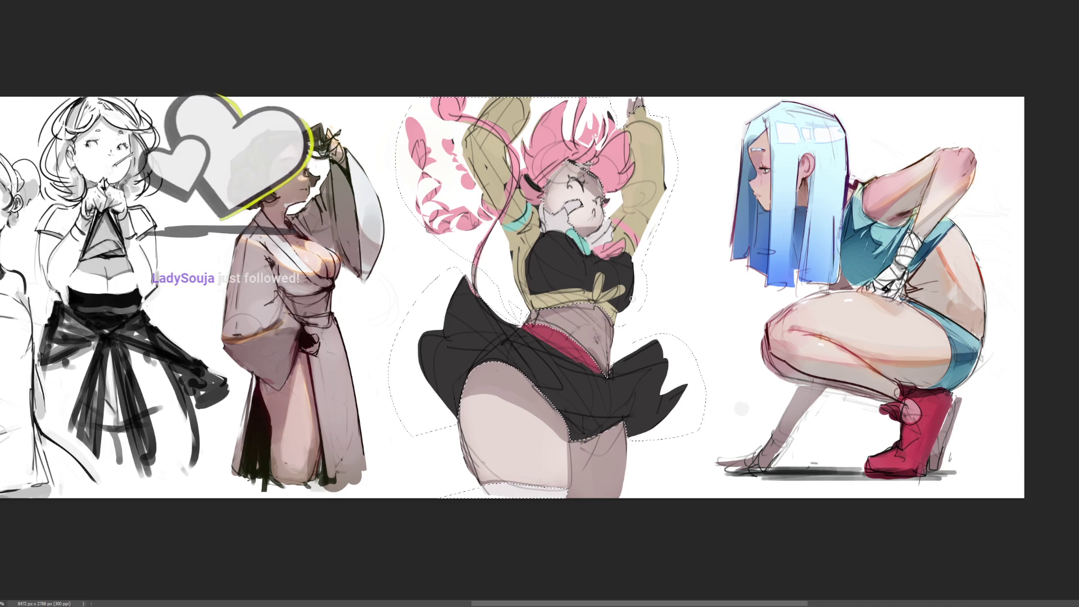
key("ctrl+d")
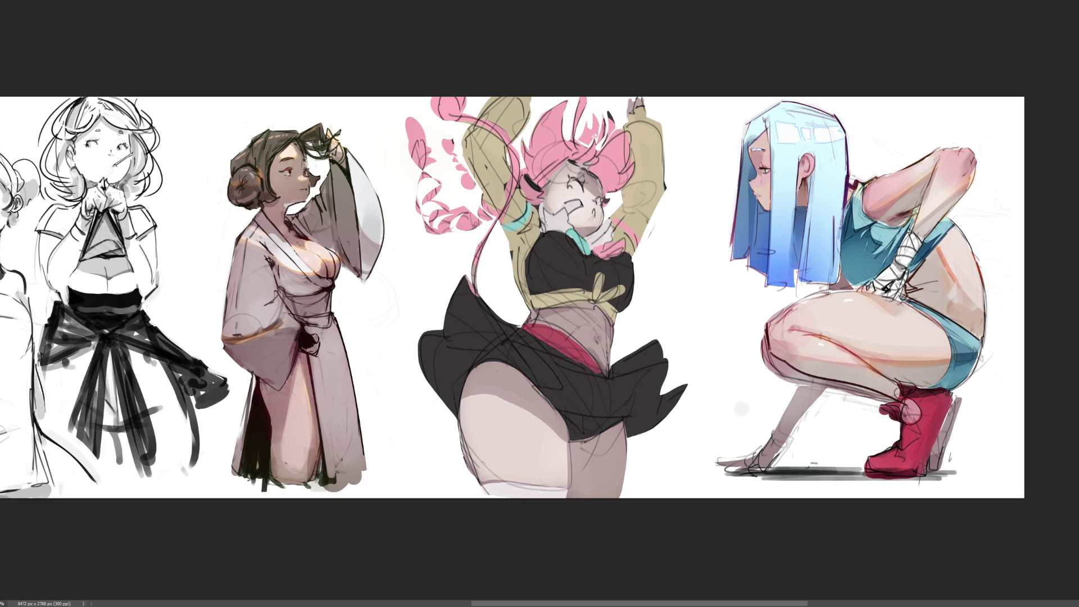
Magic Wand the white halo, then paint dark shadows under the skirt and on its upper folds
left_click(664, 236)
key("bracketright")
mouse_move(586, 428)
left_mouse_down()
mouse_move(615, 420)
mouse_move(579, 445)
mouse_move(652, 388)
mouse_move(668, 410)
mouse_move(630, 434)
left_mouse_up()
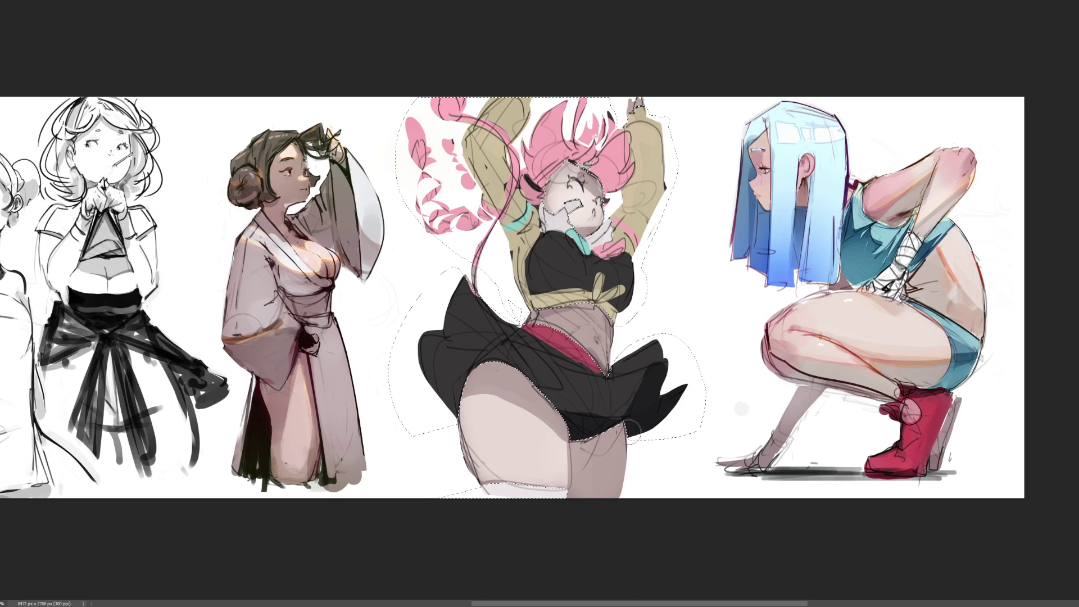
mouse_move(506, 349)
left_mouse_down()
mouse_move(520, 363)
mouse_move(445, 397)
left_mouse_up()
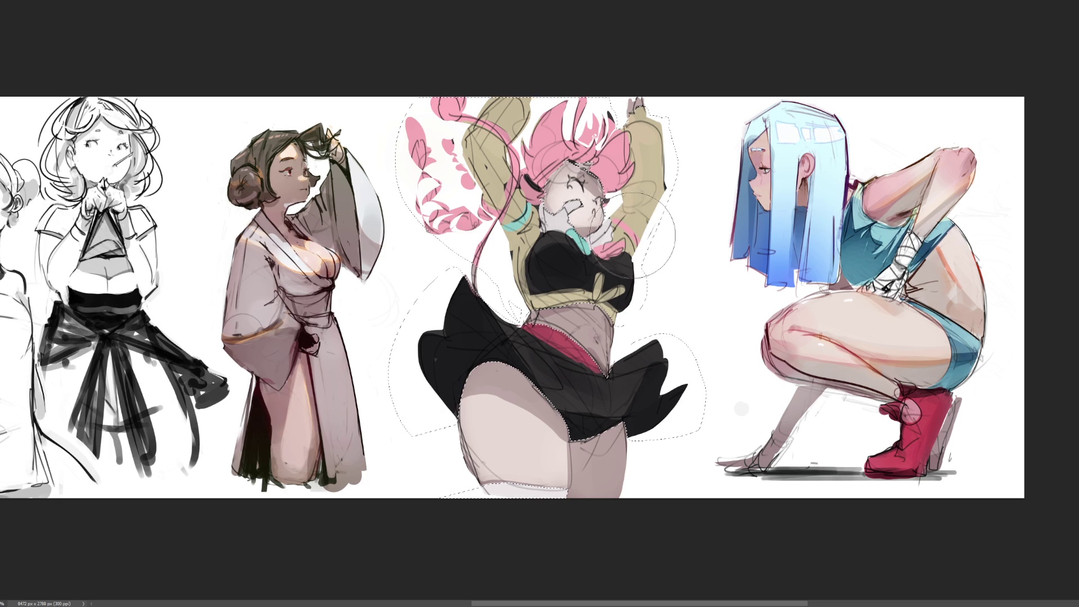
Hatch dark strokes on the upper sleeve and add darker pink strands through the hair
left_click_drag(468, 138, 495, 208)
left_click_drag(464, 138, 511, 257)
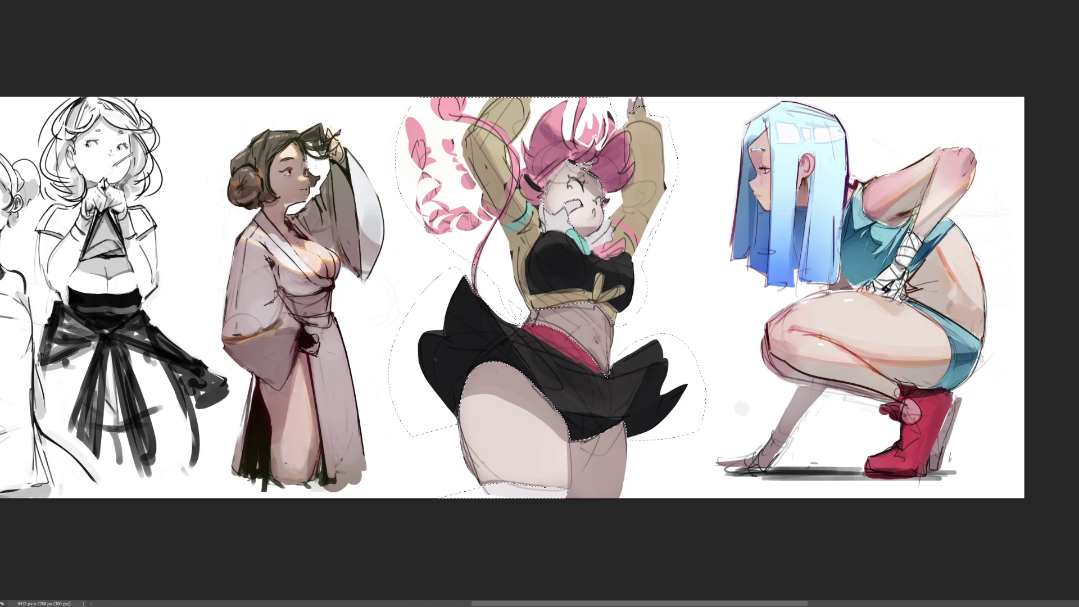
mouse_move(444, 163)
left_mouse_down()
mouse_move(475, 188)
mouse_move(449, 152)
mouse_move(494, 240)
left_mouse_up()
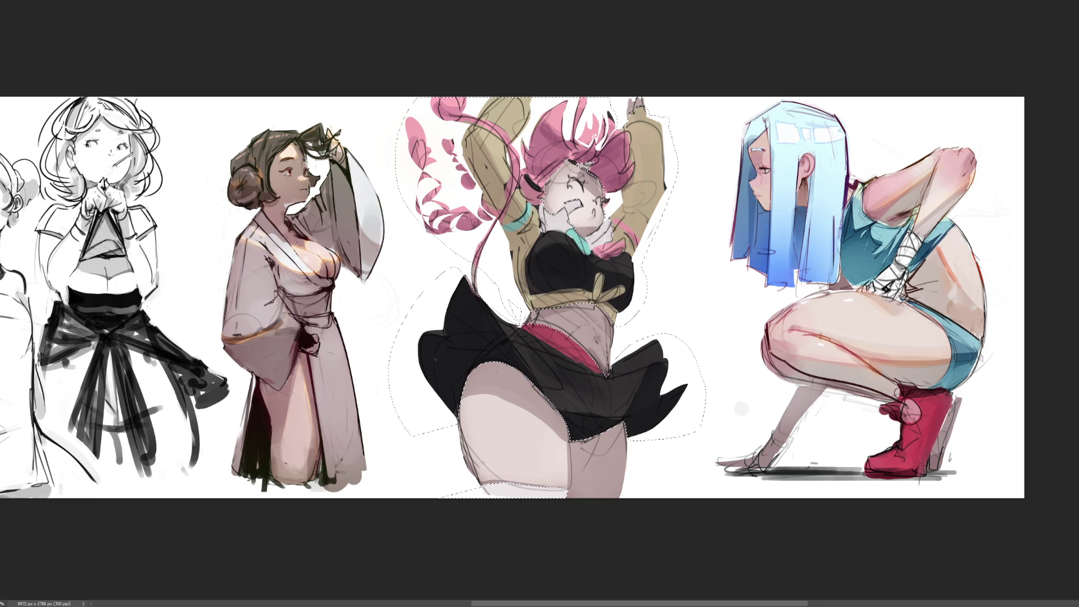
Zoom in closer on the middle pink-haired dancer and drop the active selection
key("ctrl+plus")
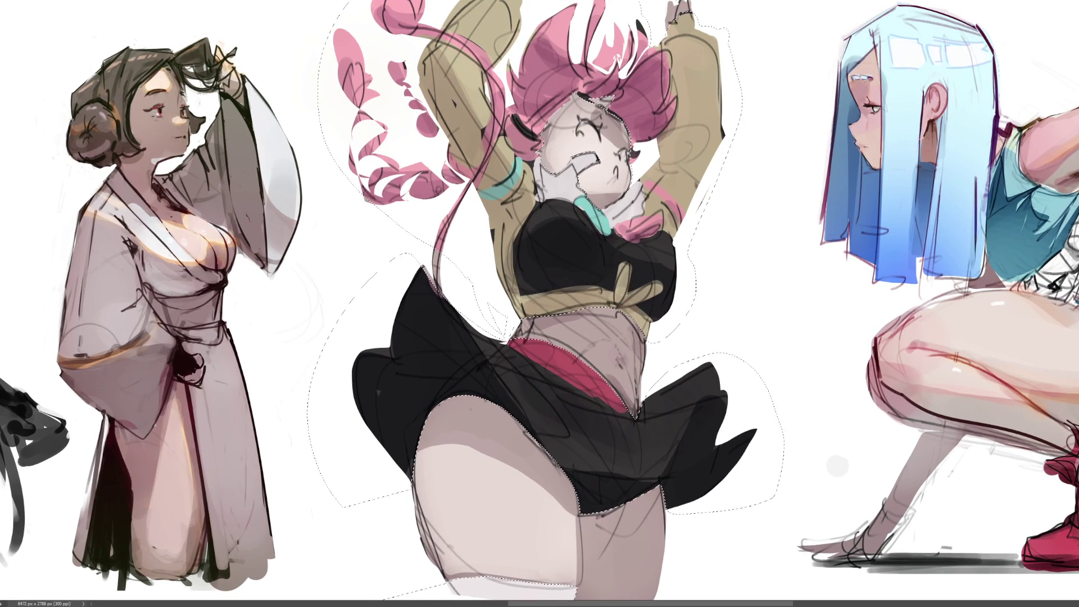
key("ctrl+d")
Paint open purple eyes over her closed-eye lines, undoing the vivid purple repaint attempts
left_click_drag(595, 138, 582, 131)
left_click_drag(580, 130, 622, 157)
key("ctrl+z")
left_click_drag(622, 152, 621, 158)
key("ctrl+z")
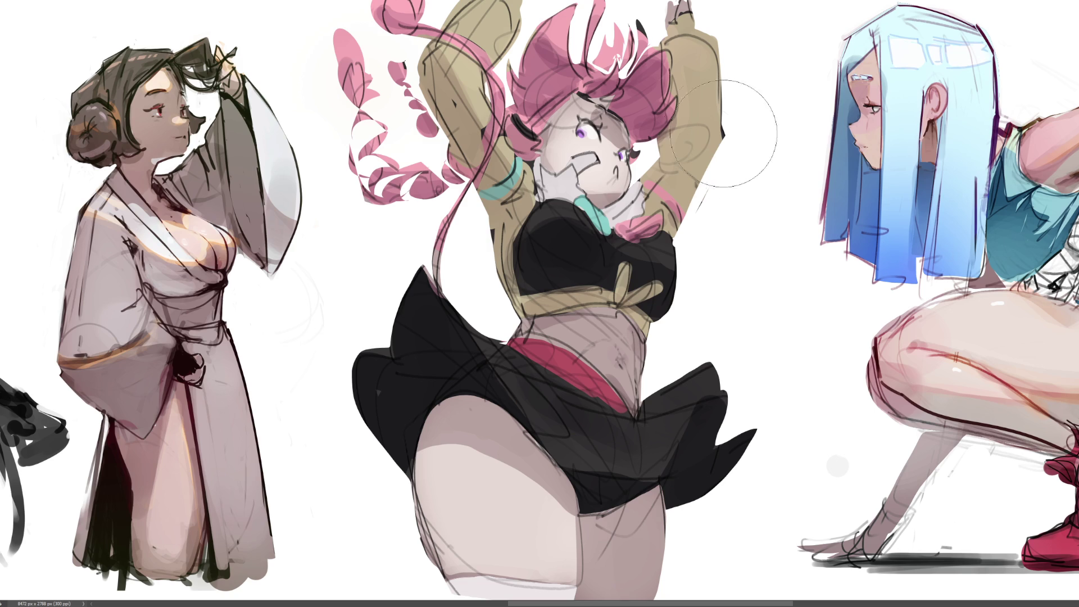
key("bracketright")
key("bracketright")
key("bracketright")
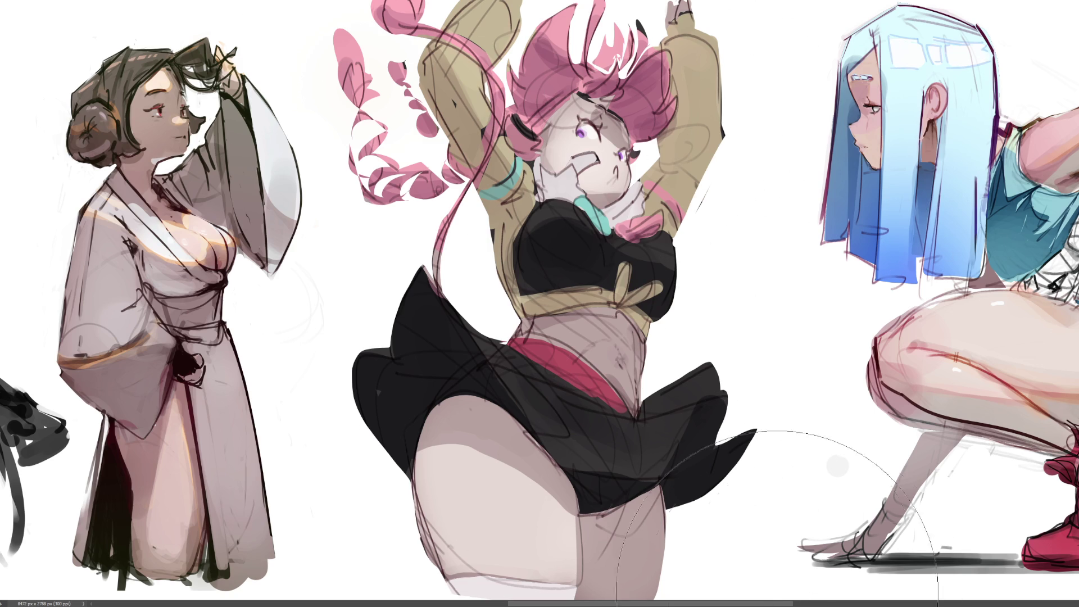
Shrink the brush and paint pale skin over the sketch lines along the thigh's left edge
key("bracketleft")
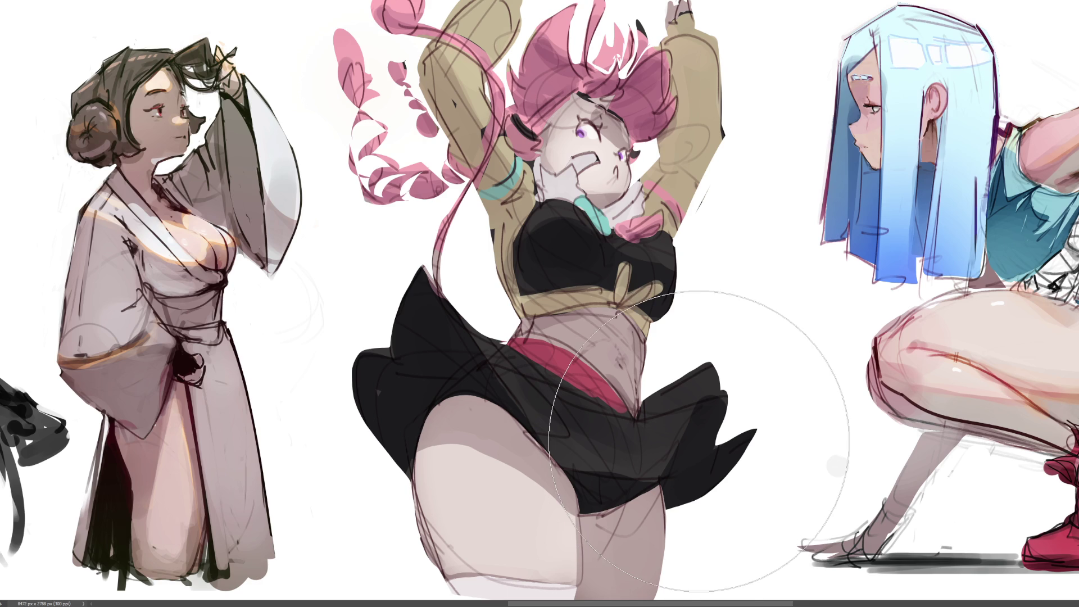
key("bracketleft")
key("bracketleft")
key("bracketleft")
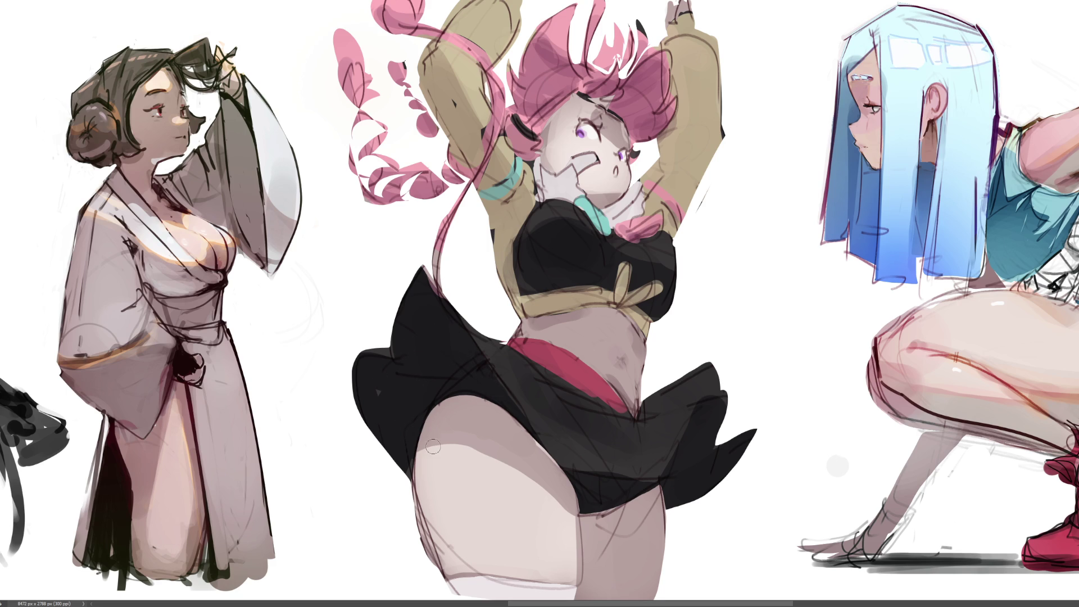
mouse_move(423, 465)
left_mouse_down()
mouse_move(436, 544)
mouse_move(421, 461)
mouse_move(433, 537)
mouse_move(449, 532)
mouse_move(437, 526)
mouse_move(472, 565)
mouse_move(458, 516)
mouse_move(435, 543)
mouse_move(440, 584)
mouse_move(444, 525)
mouse_move(535, 565)
mouse_move(478, 581)
mouse_move(548, 593)
mouse_move(600, 566)
left_mouse_up()
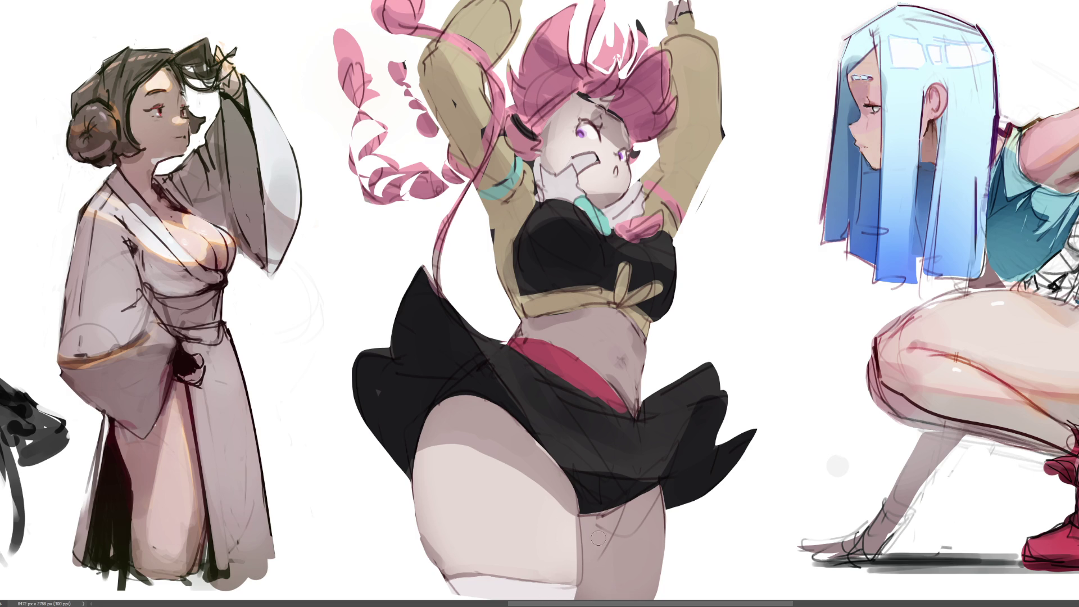
Brighten the thigh's inner and right edges, and remove the trial dark strokes on the sleeve cuff
mouse_move(597, 527)
left_mouse_down()
mouse_move(620, 516)
mouse_move(610, 545)
mouse_move(607, 514)
left_mouse_up()
left_click_drag(662, 487, 666, 543)
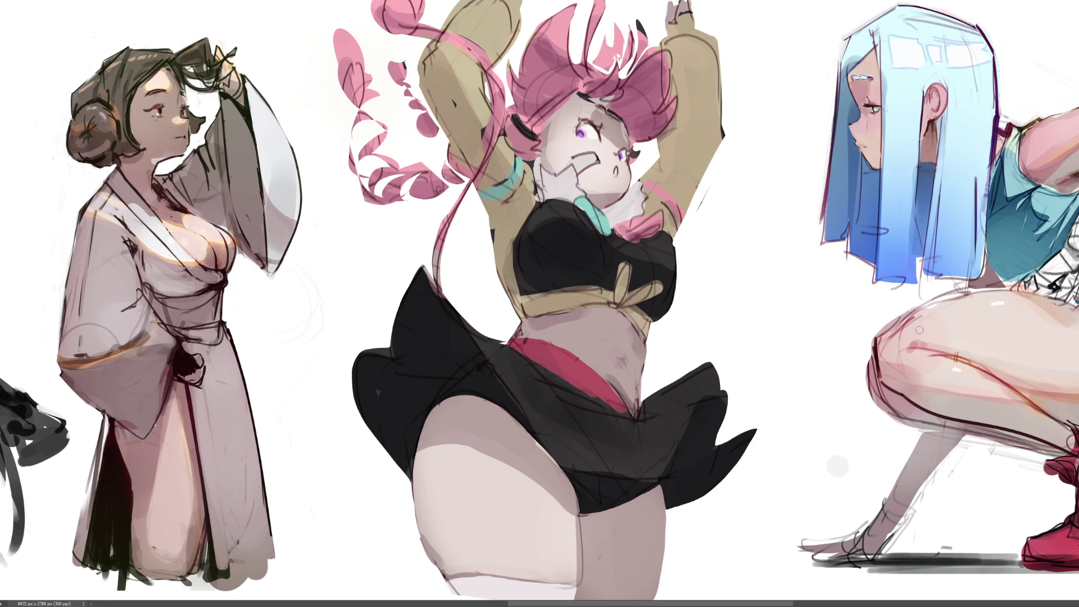
left_click_drag(646, 181, 679, 207)
left_click_drag(642, 188, 673, 212)
key("ctrl+z")
key("ctrl+z")
Add dark marks on the sleeve cuff and eyebrow; compare a right-leg outline, then remove it
left_click_drag(648, 195, 669, 197)
mouse_move(579, 120)
left_mouse_down()
mouse_move(601, 112)
mouse_move(628, 138)
left_mouse_up()
left_click_drag(663, 483, 654, 598)
key("ctrl+z")
key("ctrl+y")
key("ctrl+z")
key("ctrl+y")
key("ctrl+z")
key("ctrl+y")
key("ctrl+z")
Draw a dark line along the top edge of the white stocking band after several retries
left_click_drag(450, 588, 525, 584)
key("ctrl+z")
left_click_drag(454, 584, 582, 586)
key("ctrl+z")
left_click_drag(446, 581, 597, 581)
key("ctrl+z")
left_click_drag(448, 582, 567, 586)
key("ctrl+z")
left_click_drag(454, 583, 570, 586)
key("ctrl+z")
left_click_drag(456, 586, 583, 593)
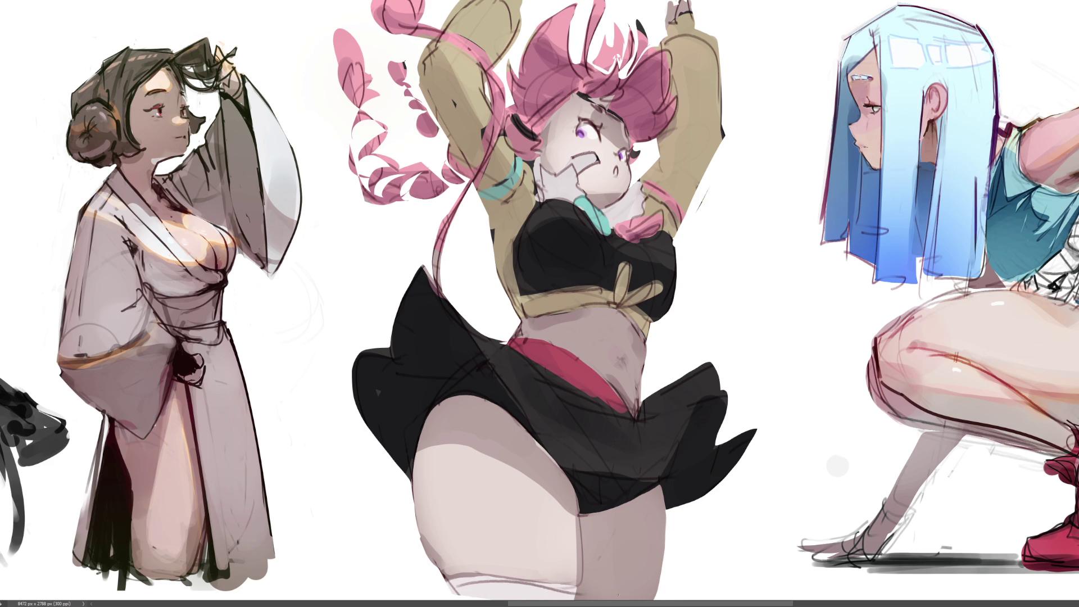
key("ctrl+z")
left_click_drag(460, 584, 582, 587)
key("ctrl+z")
left_click_drag(459, 583, 570, 591)
Sample the face colour, touch up the mouth, add a faint cheek blush and hairline marks
left_click_drag(612, 98, 591, 98)
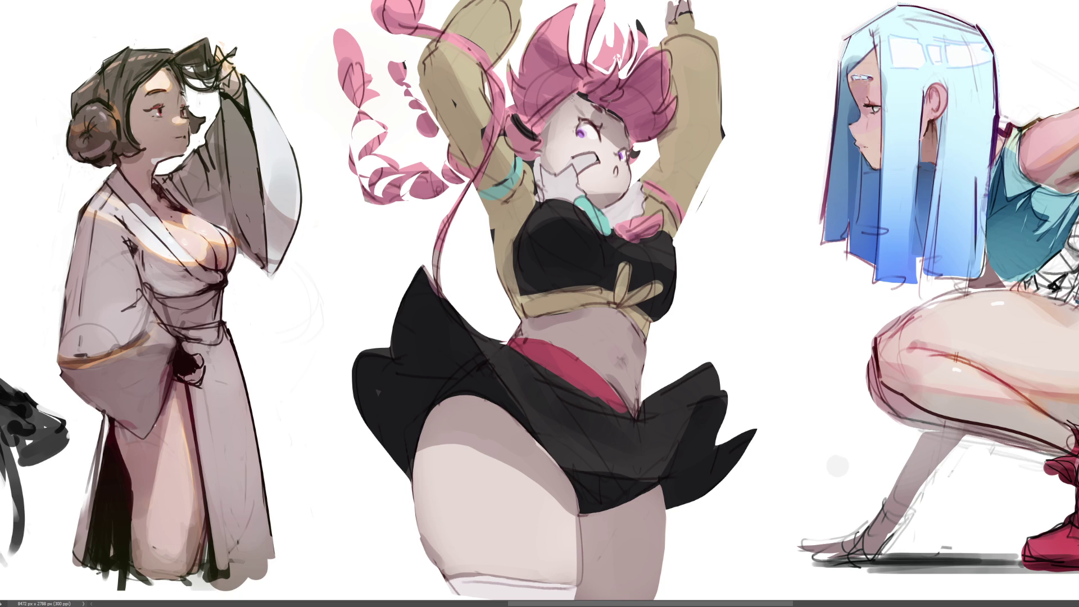
left_click(597, 115, "alt")
left_click_drag(617, 170, 616, 174)
mouse_move(585, 137)
left_mouse_down()
mouse_move(570, 144)
mouse_move(596, 147)
left_mouse_up()
key("ctrl+z")
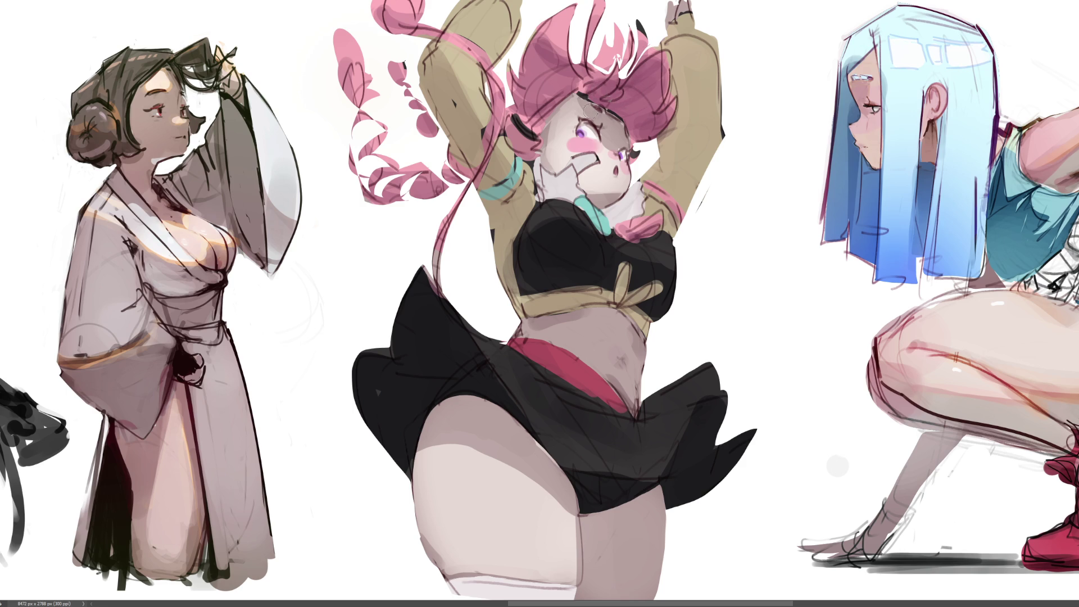
left_click_drag(581, 104, 589, 105)
Try pale peach and short orange strokes across the thigh, undoing each attempt
left_click_drag(412, 460, 562, 541)
key("ctrl+z")
left_click_drag(418, 451, 488, 444)
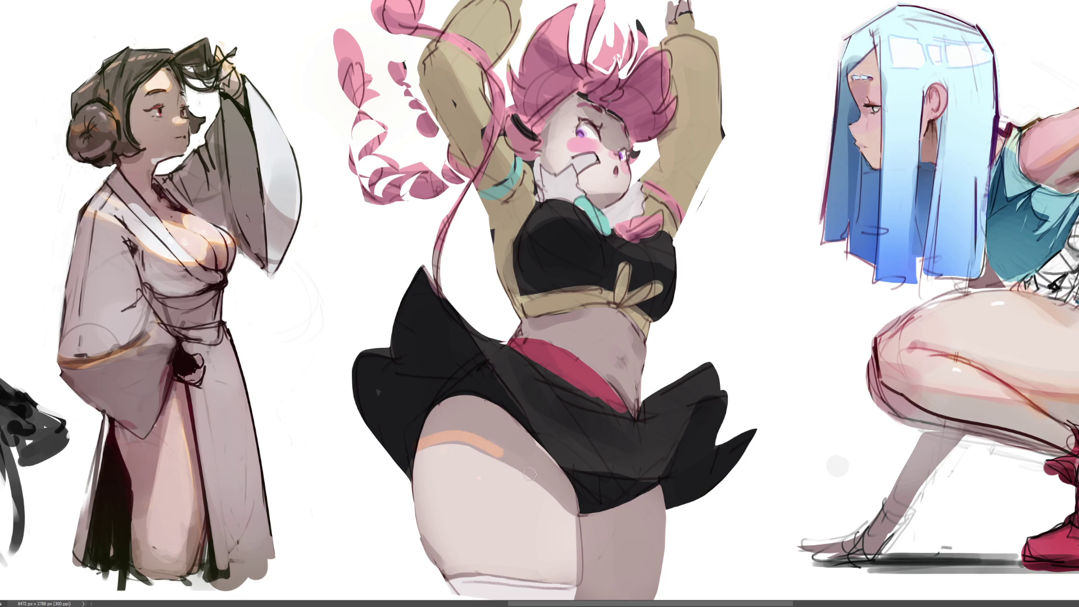
key("ctrl+z")
mouse_move(419, 444)
left_mouse_down()
mouse_move(500, 458)
mouse_move(595, 538)
left_mouse_up()
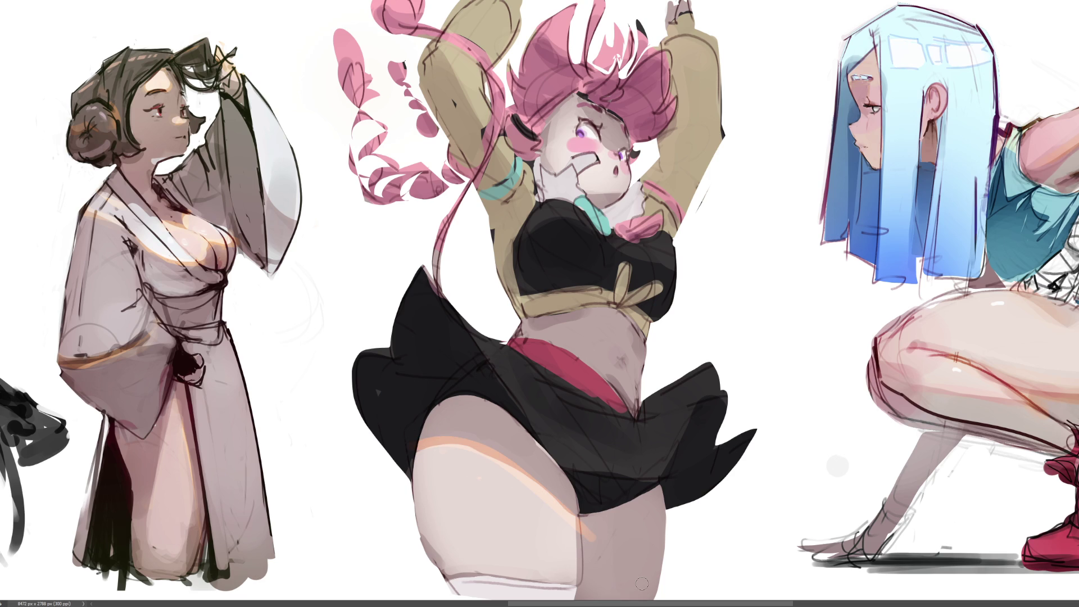
key("ctrl+z")
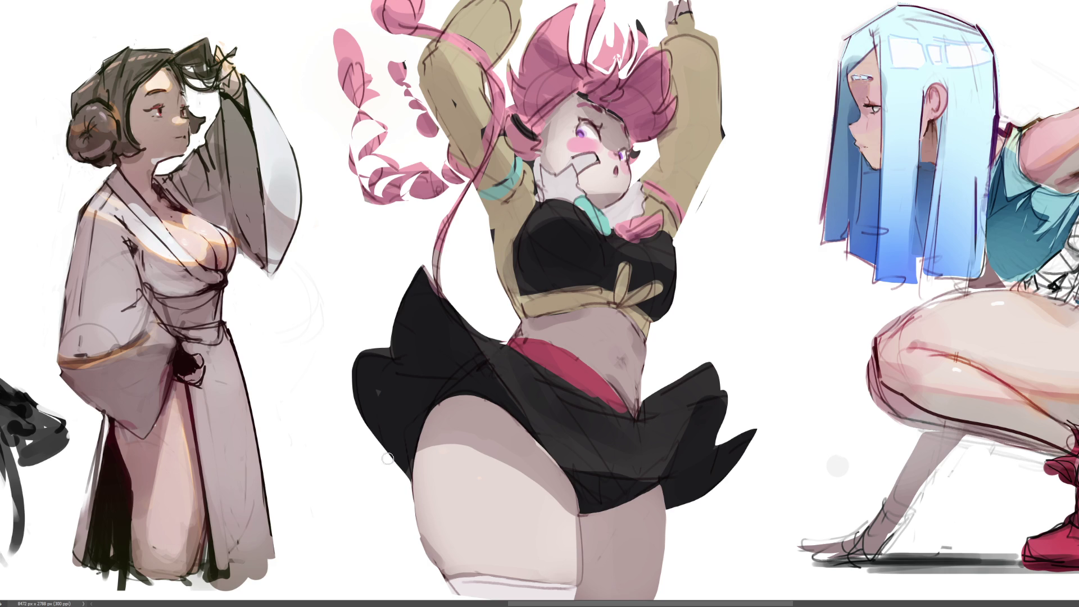
Sweep pale peach shading with an orange rim over the thigh and even the right skirt flap black
left_click_drag(433, 466, 565, 543)
mouse_move(584, 579)
left_mouse_down()
mouse_move(506, 568)
mouse_move(416, 523)
left_mouse_up()
left_click_drag(686, 414, 686, 442)
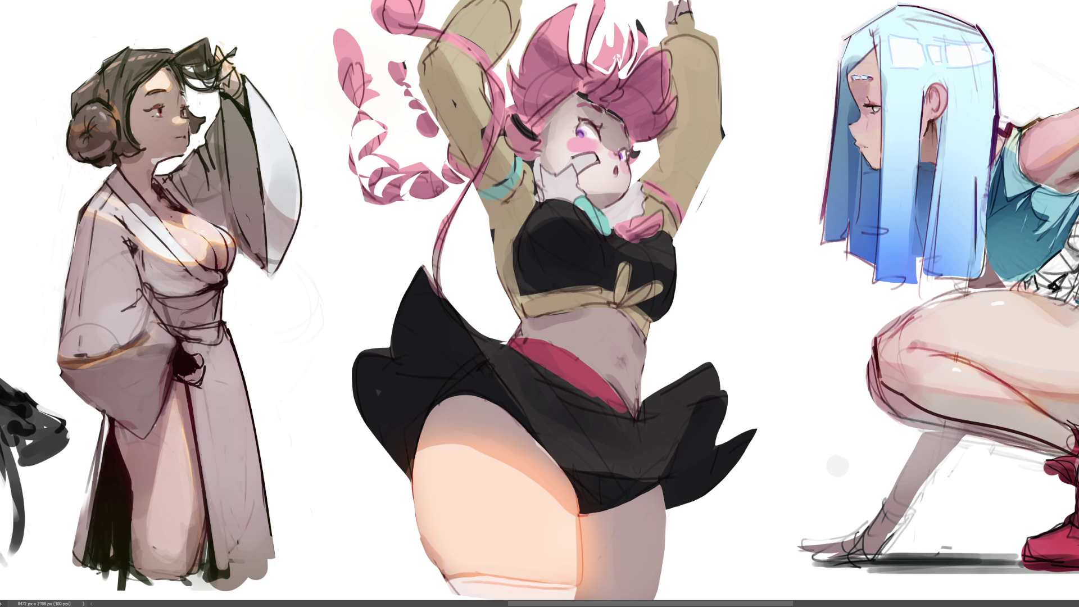
Airbrush a lavender-blue band over the thigh, whiten the lower thigh, and blend skin under the skirt
mouse_move(540, 450)
left_mouse_down()
mouse_move(559, 434)
mouse_move(568, 457)
mouse_move(444, 573)
mouse_move(450, 588)
left_mouse_up()
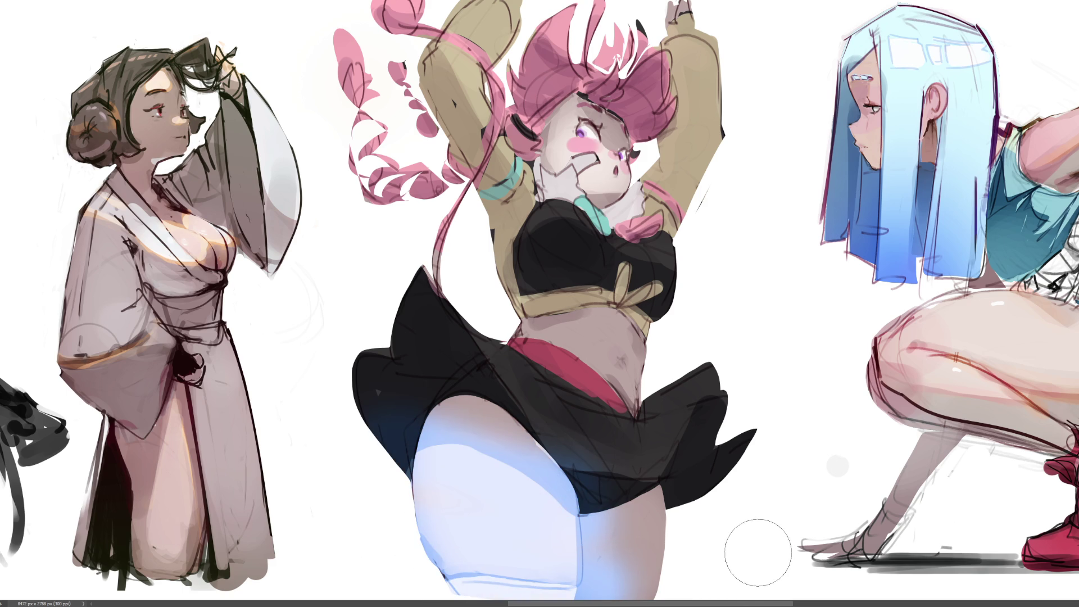
key("ctrl+z")
mouse_move(621, 488)
left_mouse_down()
mouse_move(523, 466)
mouse_move(514, 495)
left_mouse_up()
left_click_drag(398, 546, 337, 411)
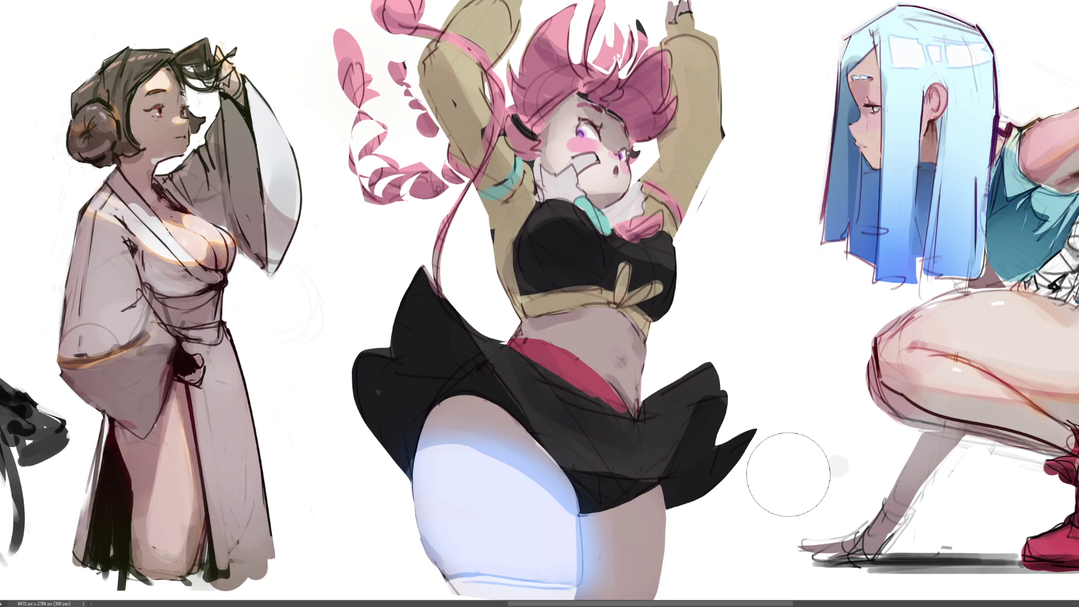
mouse_move(494, 397)
left_mouse_down()
mouse_move(494, 361)
mouse_move(463, 396)
left_mouse_up()
left_click_drag(529, 506, 597, 490)
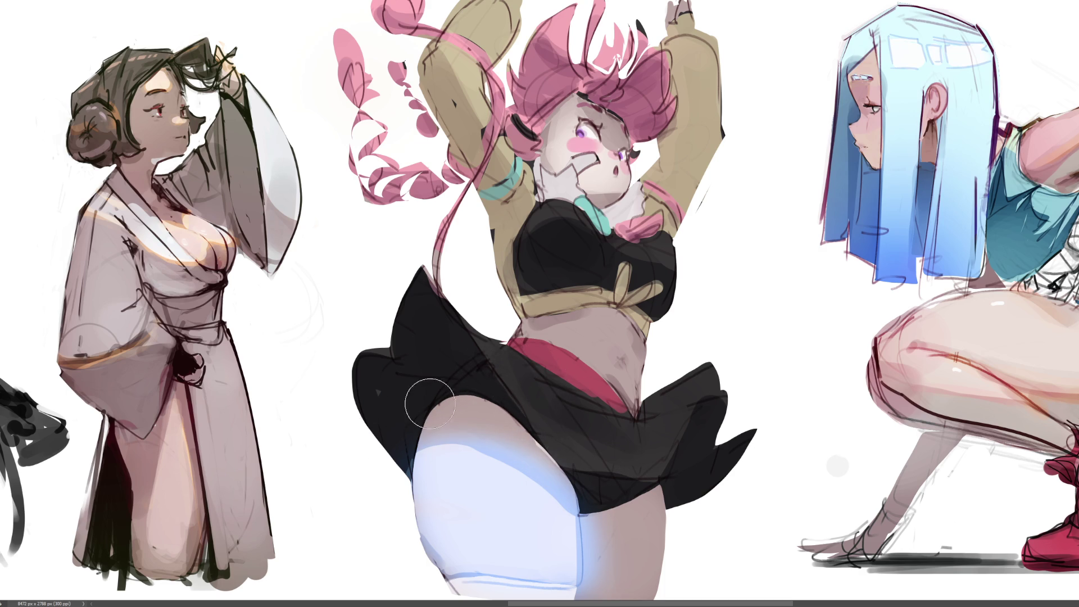
Refine the thigh's contours and warmth, and tint the skirt's lower right bluish and right side navy
left_click_drag(590, 532, 583, 585)
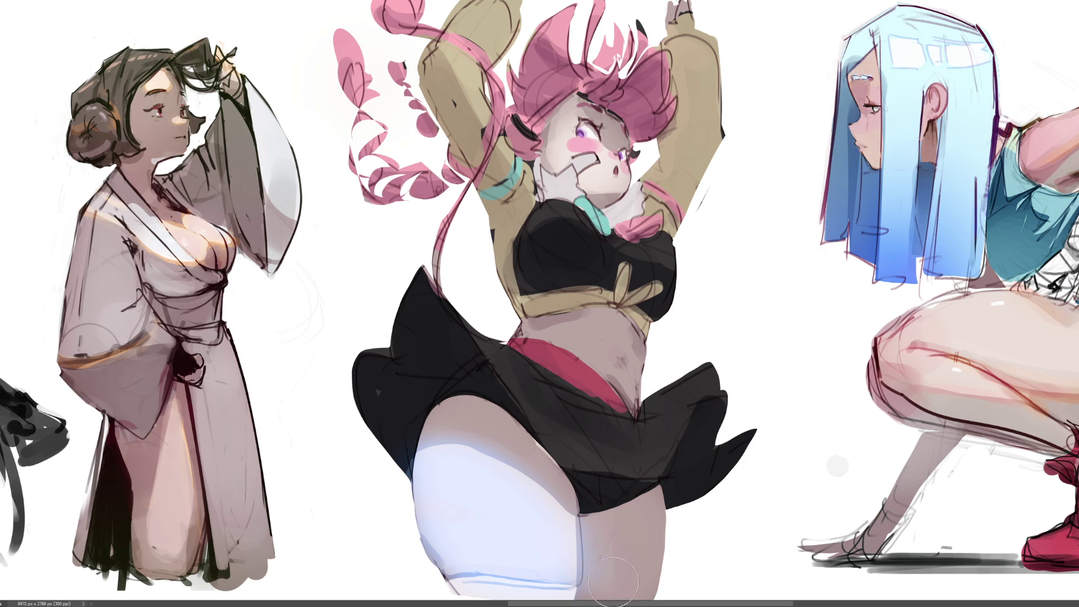
mouse_move(620, 569)
left_mouse_down()
mouse_move(635, 540)
mouse_move(613, 528)
left_mouse_up()
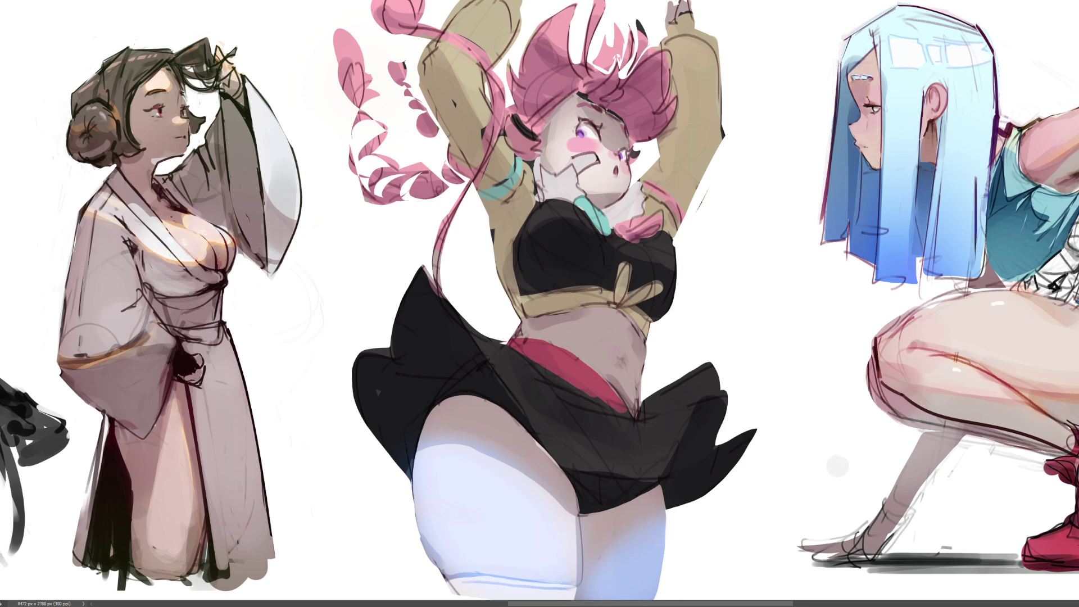
mouse_move(479, 499)
left_mouse_down()
mouse_move(489, 482)
mouse_move(495, 506)
mouse_move(442, 512)
left_mouse_up()
mouse_move(489, 567)
left_mouse_down()
mouse_move(578, 560)
mouse_move(450, 570)
mouse_move(517, 567)
mouse_move(456, 488)
left_mouse_up()
left_click_drag(703, 530, 703, 482)
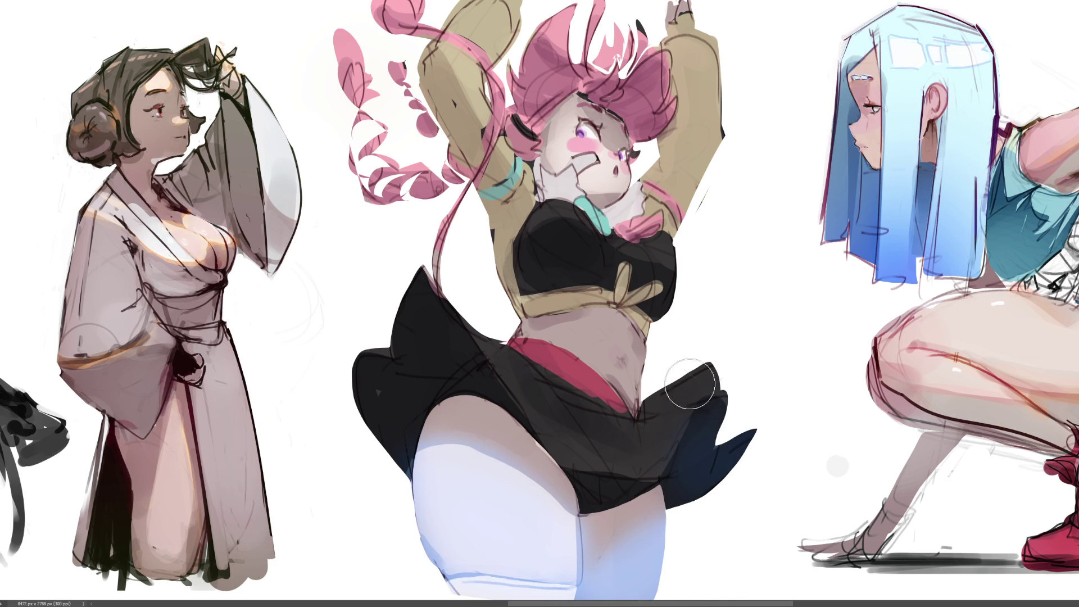
mouse_move(709, 411)
left_mouse_down()
mouse_move(705, 433)
mouse_move(728, 432)
mouse_move(710, 428)
left_mouse_up()
Paint dark navy over the skirt sketch lines and the left skirt flaps, adding a lighter navy stroke
mouse_move(646, 458)
left_mouse_down()
mouse_move(600, 461)
mouse_move(633, 453)
mouse_move(626, 484)
mouse_move(578, 505)
mouse_move(603, 488)
mouse_move(639, 487)
left_mouse_up()
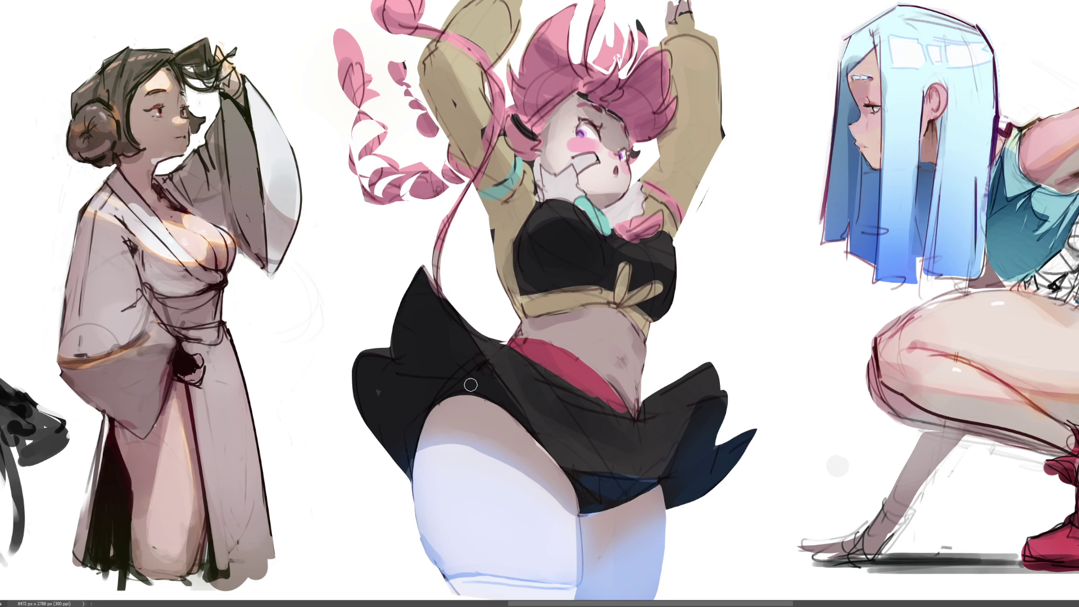
mouse_move(412, 312)
left_mouse_down()
mouse_move(444, 326)
mouse_move(413, 354)
mouse_move(439, 341)
mouse_move(447, 373)
left_mouse_up()
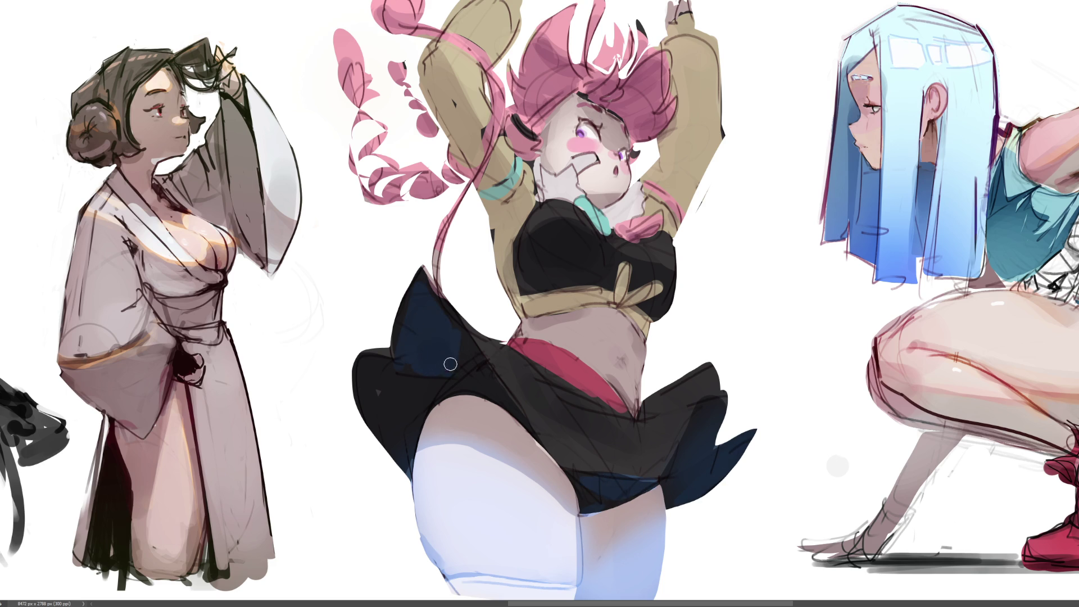
mouse_move(365, 369)
left_mouse_down()
mouse_move(385, 438)
mouse_move(385, 399)
mouse_move(385, 410)
left_mouse_up()
mouse_move(371, 363)
left_mouse_down()
mouse_move(410, 393)
mouse_move(373, 421)
mouse_move(383, 406)
mouse_move(395, 427)
mouse_move(402, 402)
mouse_move(368, 388)
mouse_move(383, 368)
mouse_move(418, 395)
mouse_move(374, 366)
mouse_move(378, 404)
left_mouse_up()
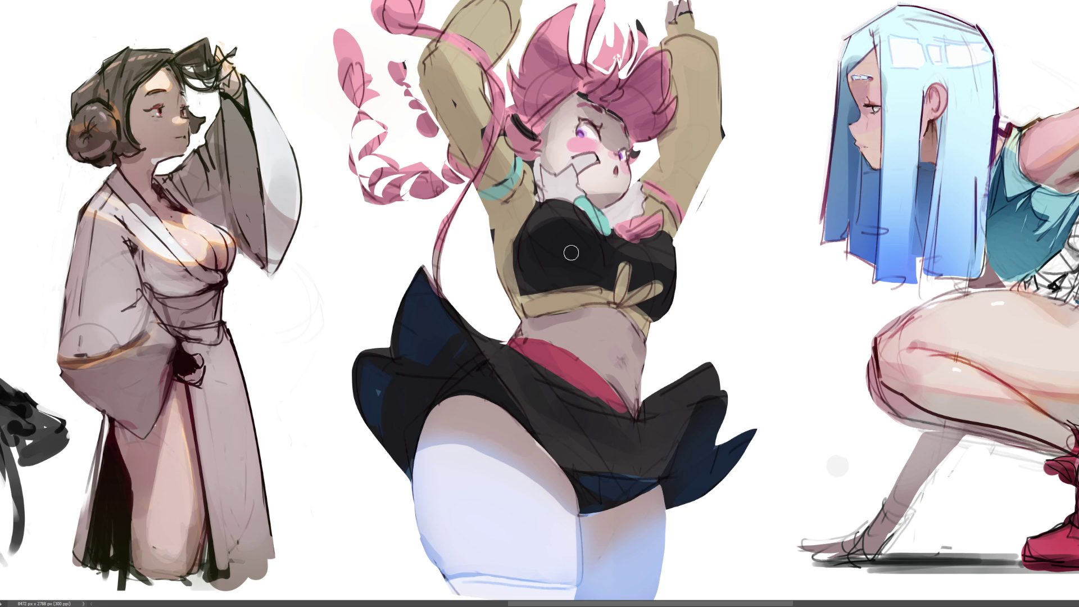
mouse_move(581, 262)
left_mouse_down()
mouse_move(560, 261)
mouse_move(565, 253)
mouse_move(662, 283)
left_mouse_up()
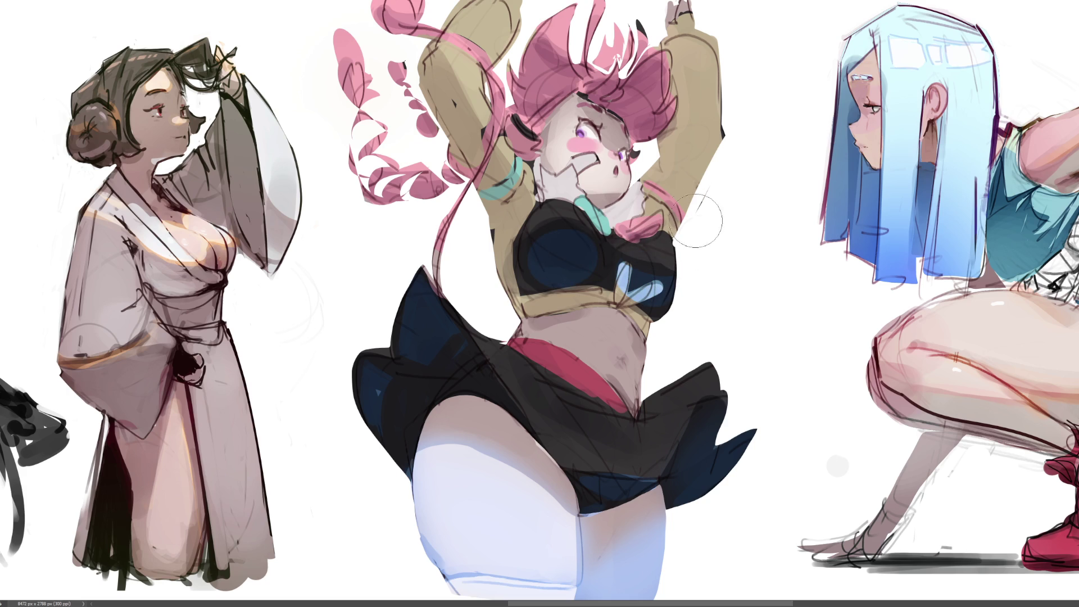
Whiten the collar, darken the lower blue V, and add lavender to the pink bow
left_click_drag(663, 197, 643, 202)
left_click_drag(611, 287, 647, 300)
left_click_drag(655, 235, 641, 228)
Highlight the raised sleeve edge, under-chin and eye area light blue, and paint purple over the right hair
mouse_move(720, 148)
left_mouse_down()
mouse_move(694, 217)
mouse_move(718, 136)
mouse_move(688, 150)
left_mouse_up()
left_click_drag(598, 196, 636, 192)
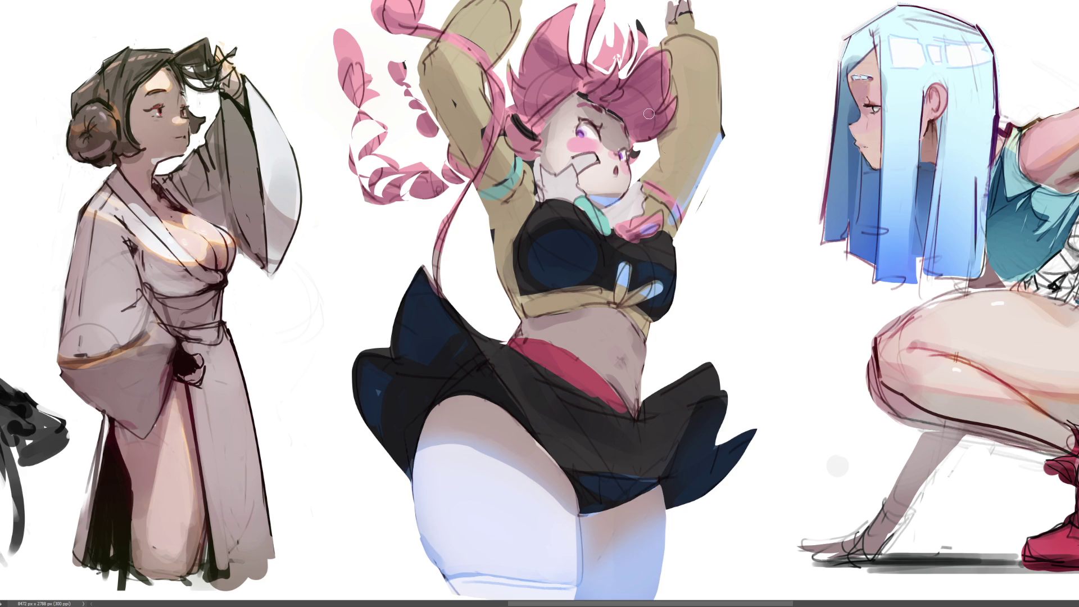
left_click_drag(615, 129, 621, 140)
mouse_move(614, 76)
left_mouse_down()
mouse_move(652, 84)
mouse_move(636, 113)
mouse_move(662, 119)
mouse_move(647, 65)
mouse_move(634, 73)
mouse_move(668, 56)
mouse_move(663, 73)
mouse_move(654, 46)
mouse_move(665, 39)
left_mouse_up()
mouse_move(672, 79)
left_mouse_down()
mouse_move(640, 73)
mouse_move(671, 62)
mouse_move(668, 106)
mouse_move(673, 58)
left_mouse_up()
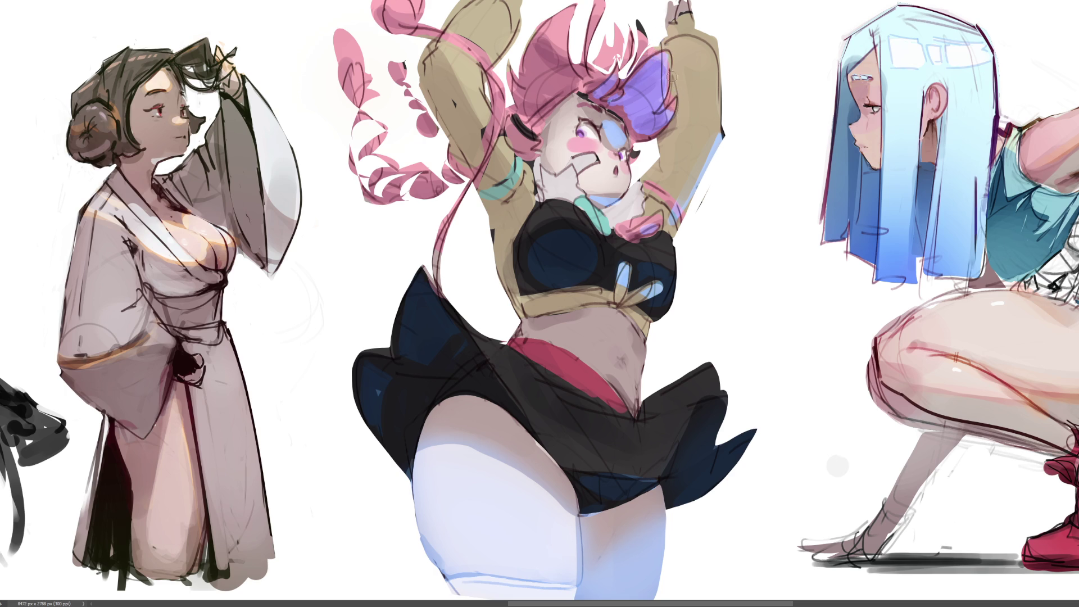
Deepen the purple hair shading above the eye and across the upper right and left hair
mouse_move(630, 120)
left_mouse_down()
mouse_move(655, 85)
mouse_move(618, 126)
left_mouse_up()
mouse_move(660, 56)
left_mouse_down()
mouse_move(630, 84)
mouse_move(673, 79)
mouse_move(637, 81)
mouse_move(671, 77)
mouse_move(638, 71)
left_mouse_up()
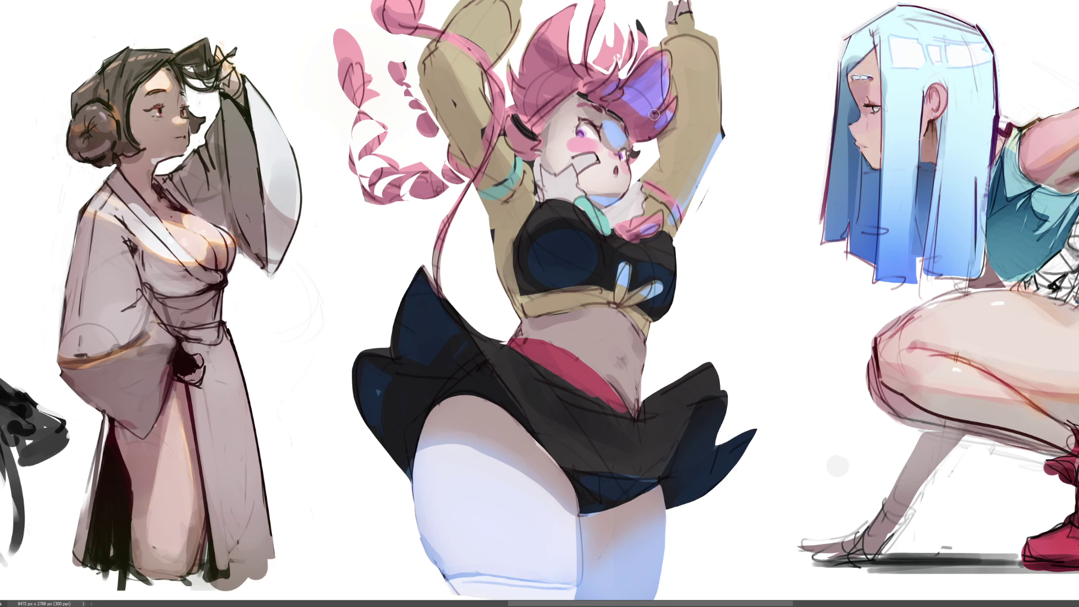
mouse_move(565, 68)
left_mouse_down()
mouse_move(534, 98)
mouse_move(553, 39)
mouse_move(552, 97)
left_mouse_up()
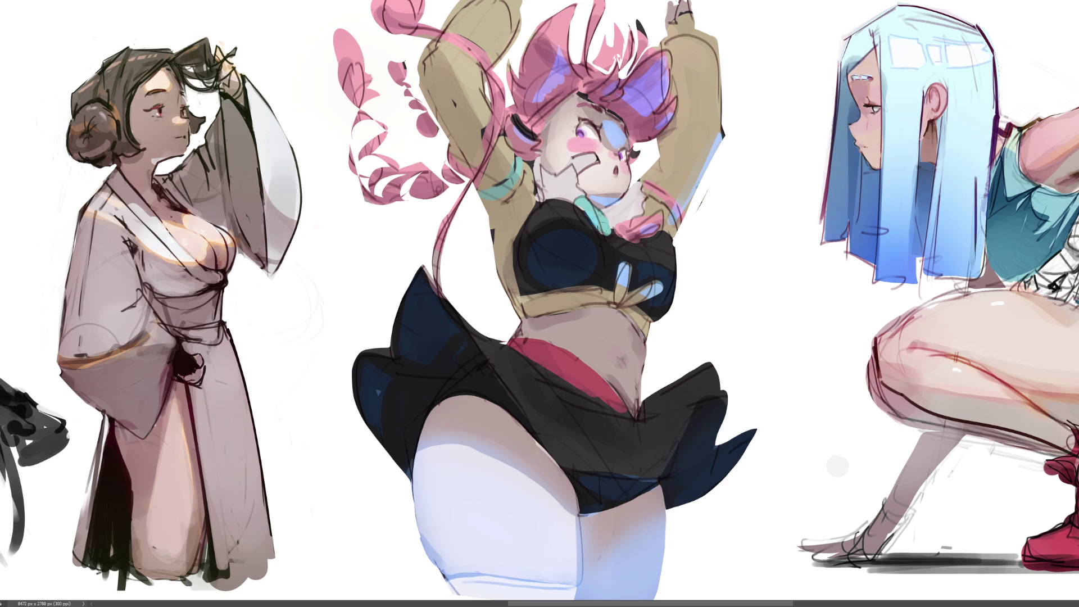
Paint light-blue highlights down the raised arm to the shoulder and purple-blue shading under the braid
left_click_drag(432, 69, 466, 150)
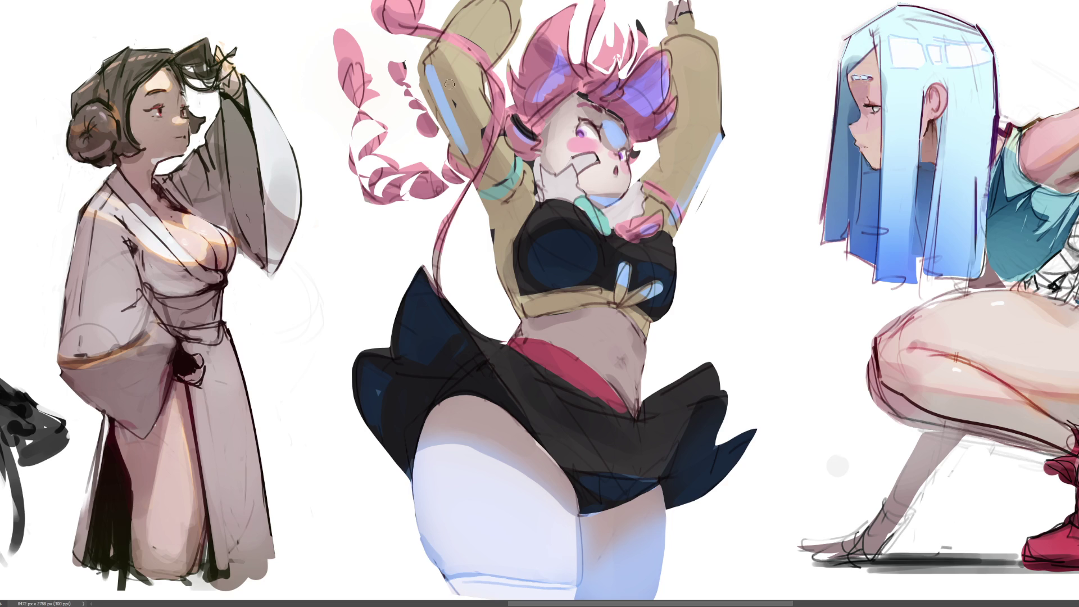
left_click_drag(431, 68, 472, 145)
left_click_drag(452, 83, 470, 135)
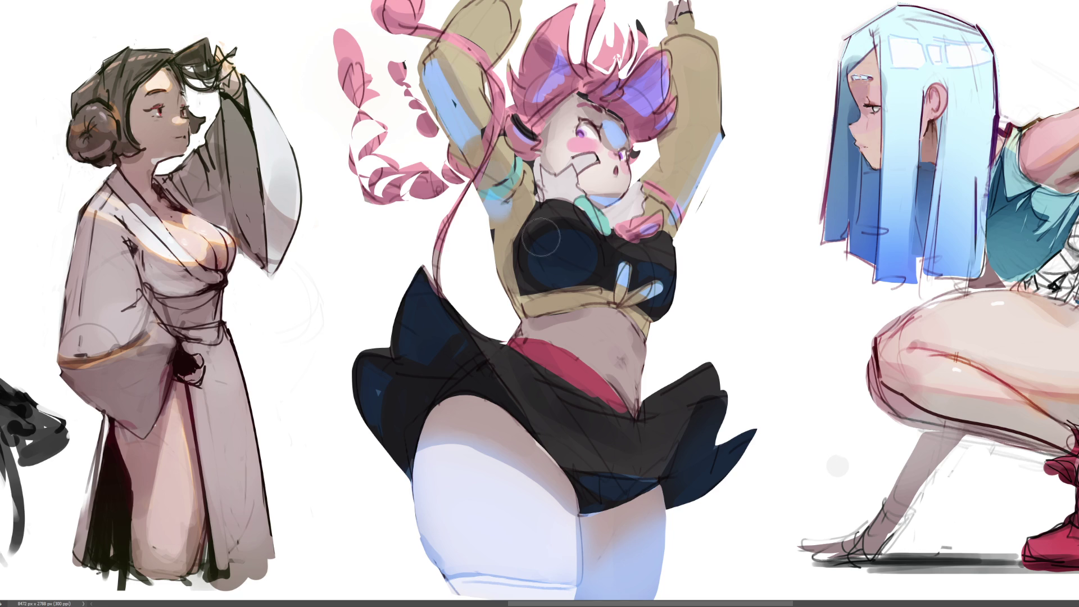
left_click_drag(478, 148, 469, 190)
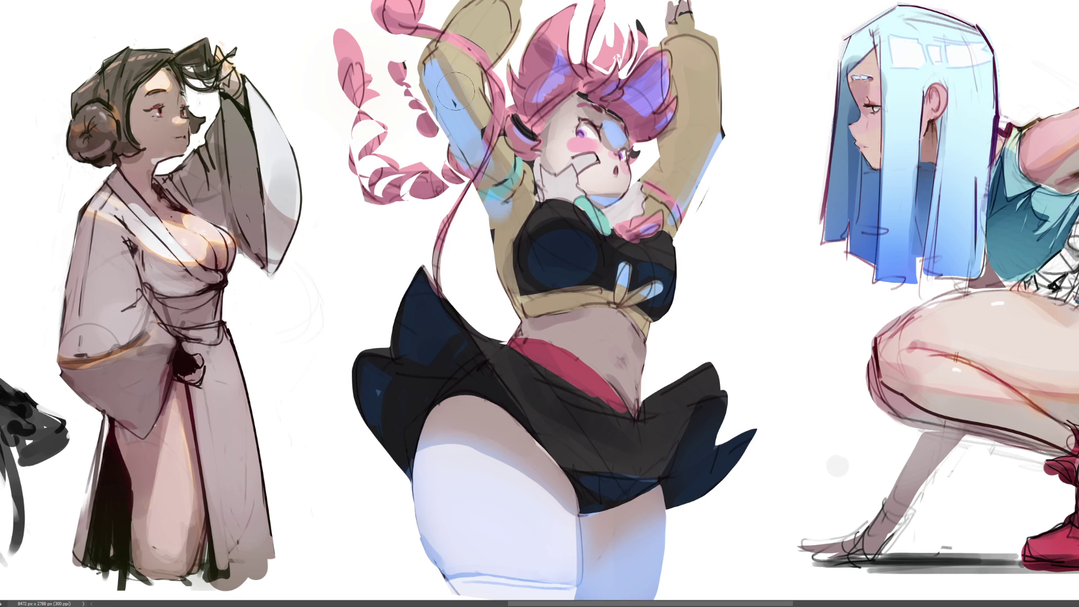
mouse_move(365, 189)
left_mouse_down()
mouse_move(407, 200)
mouse_move(419, 149)
mouse_move(475, 164)
left_mouse_up()
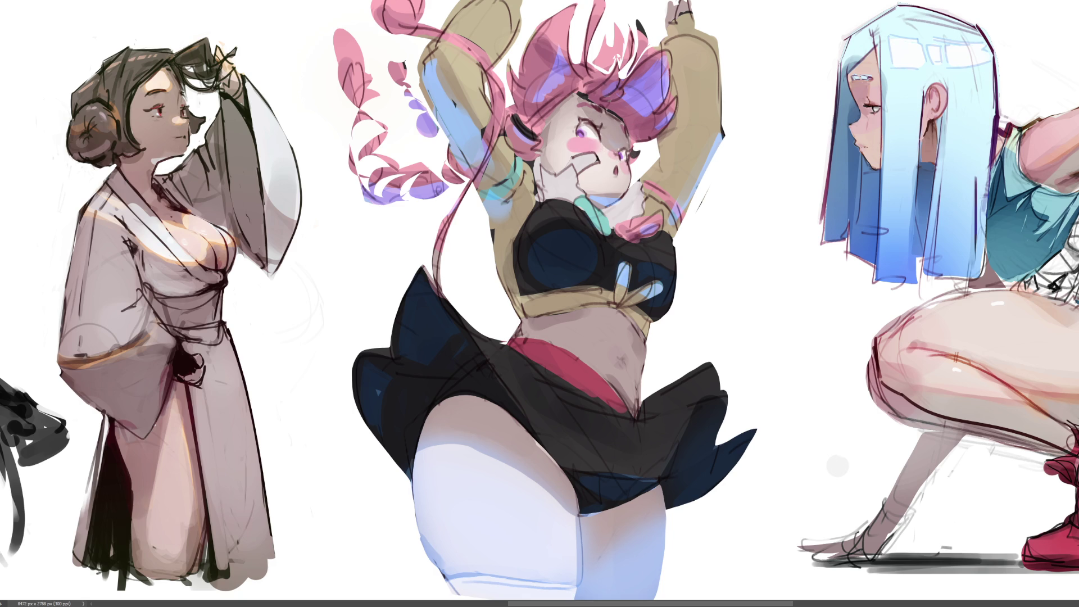
Zoom out until the whole sketch strip, including the painted middle dancer, is visible
scroll(640, 288, "down", 5)
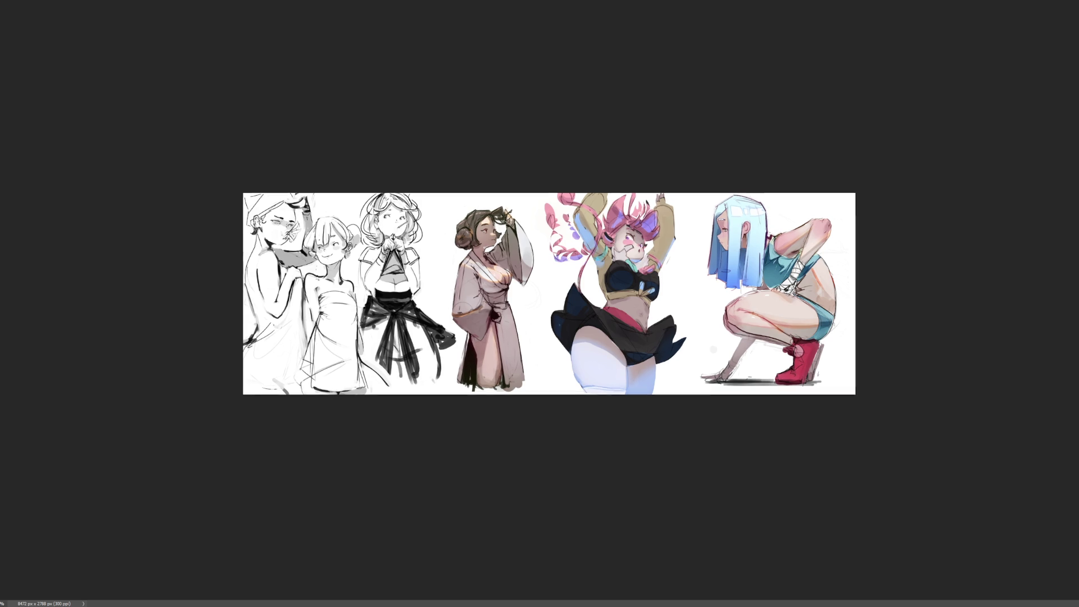
Zoom in one level on the canvas, toward the three coloured character paintings
key("ctrl+plus")
key("ctrl+plus")
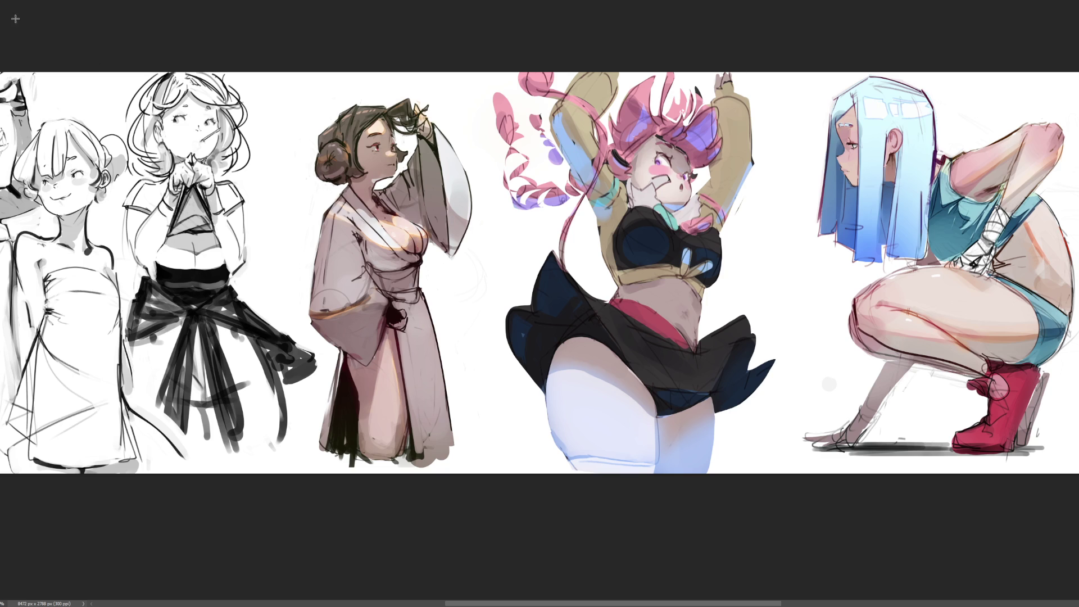
Paint a soft blue gradient with a large brush inside a rectangle around the pink-haired figure
left_click_drag(536, 182, 736, 474)
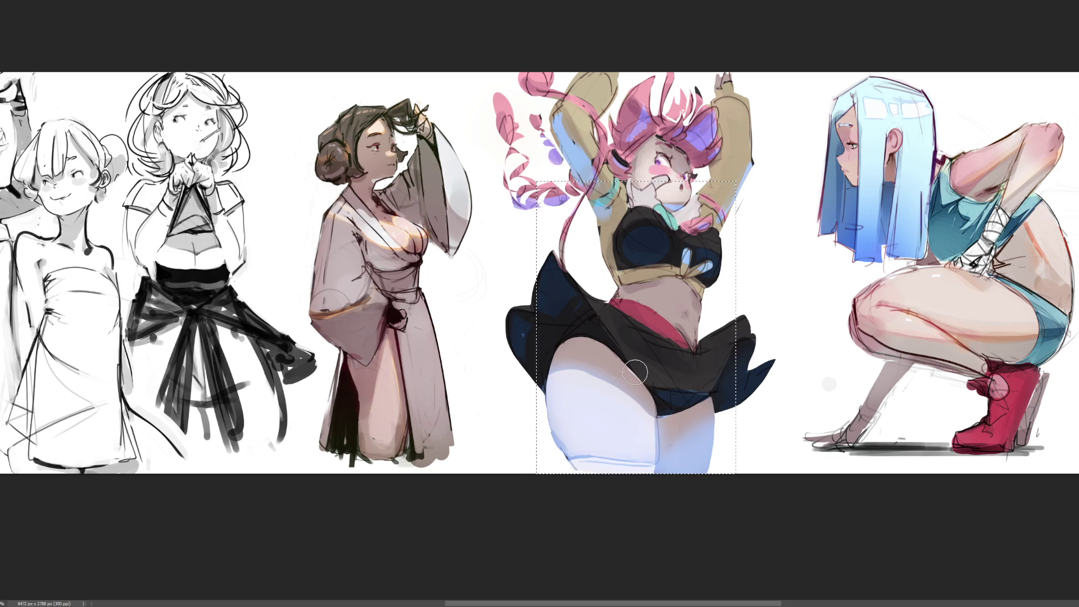
key("bracketright")
key("bracketright")
key("bracketright")
left_click_drag(378, 464, 757, 450)
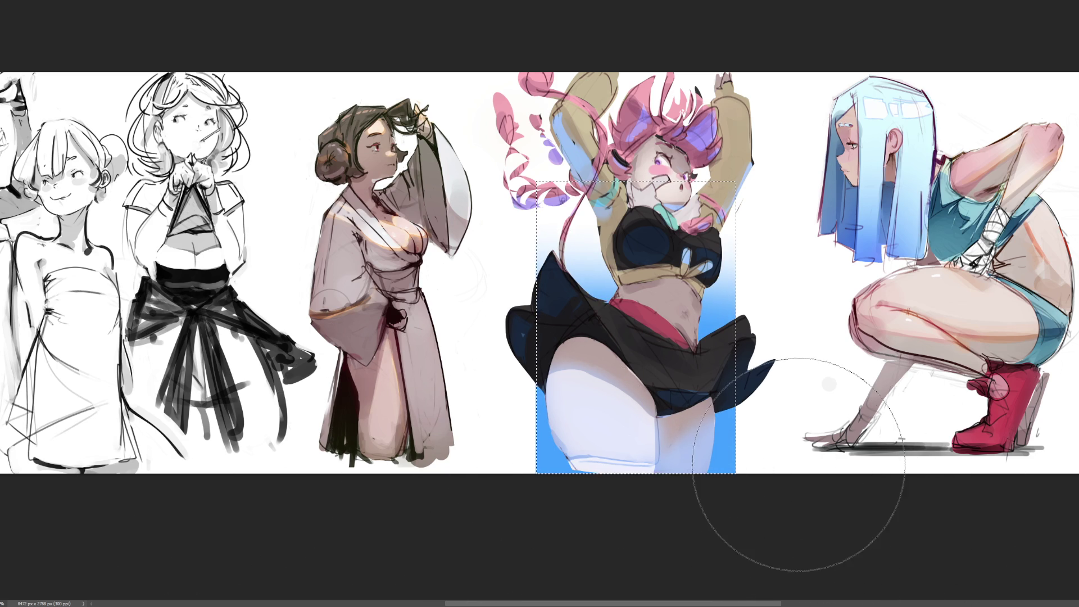
key("bracketright")
key("bracketright")
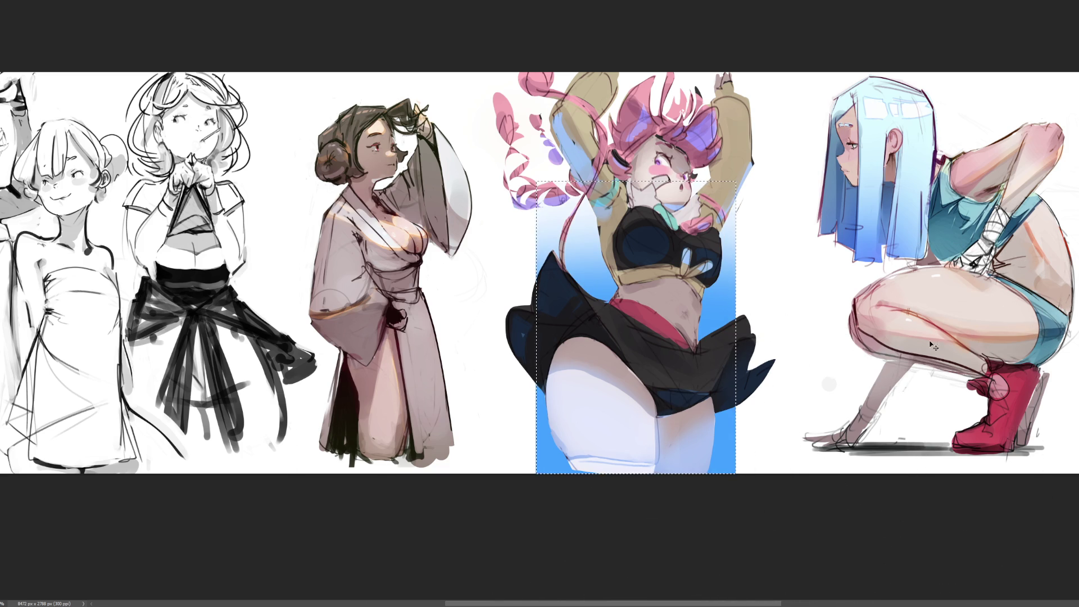
Try distorting the gradient's corners, undo the skews, and scale it up instead
key("ctrl+t")
mouse_move(736, 182)
left_mouse_down()
mouse_move(738, 194)
mouse_move(917, 47)
left_mouse_up()
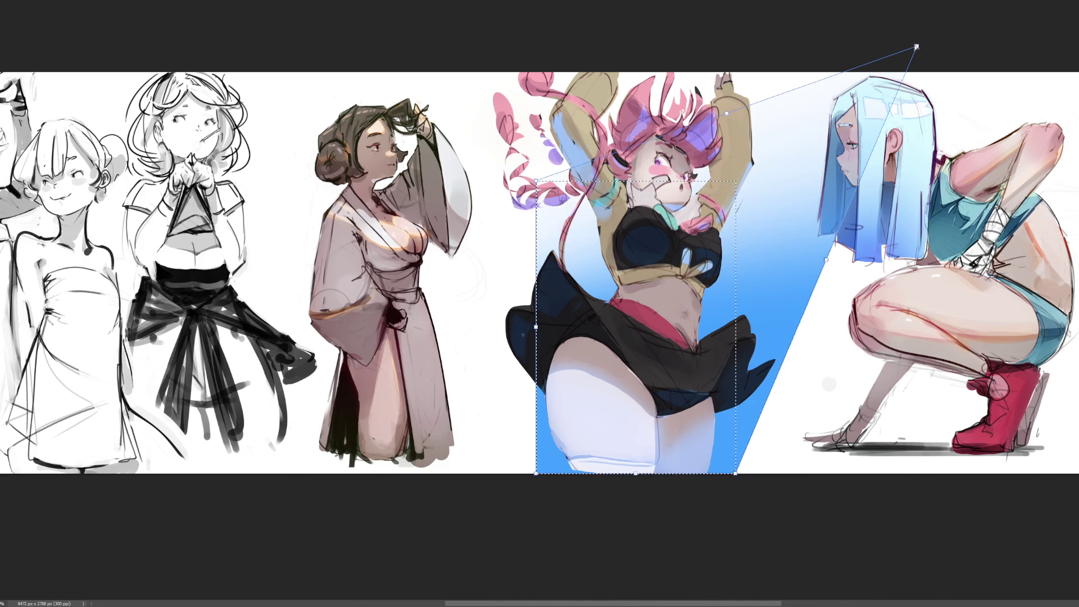
left_click_drag(536, 181, 399, 0)
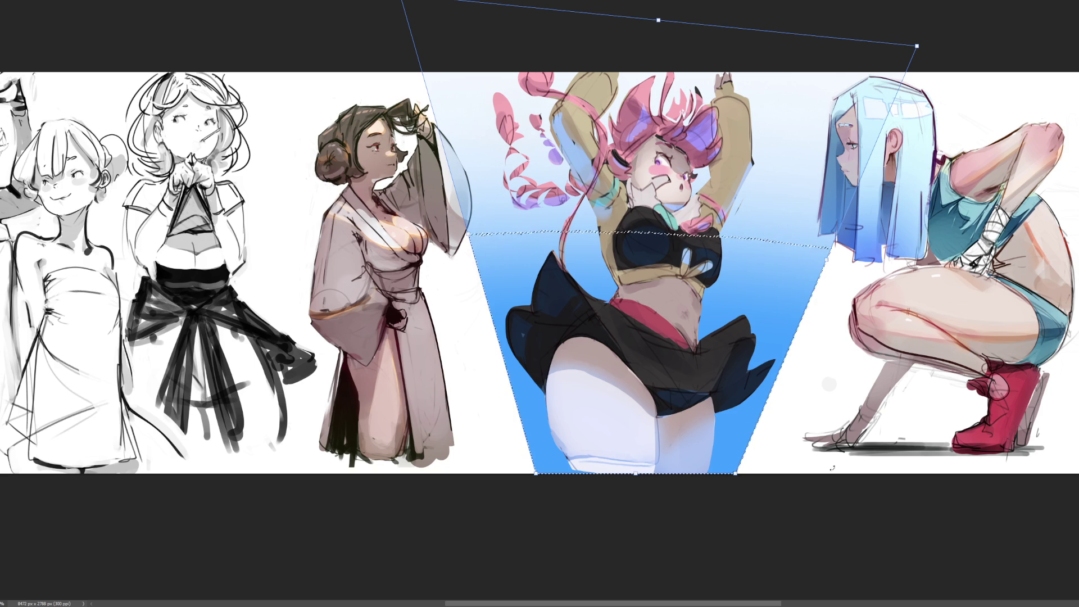
left_click_drag(536, 476, 446, 480)
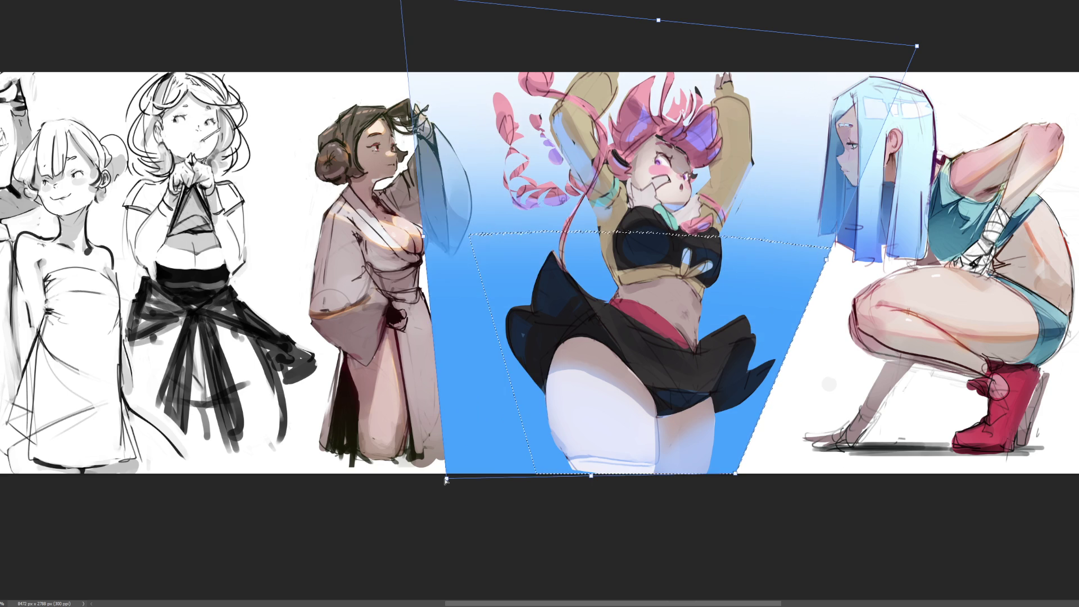
key("ctrl+z")
key("ctrl+z")
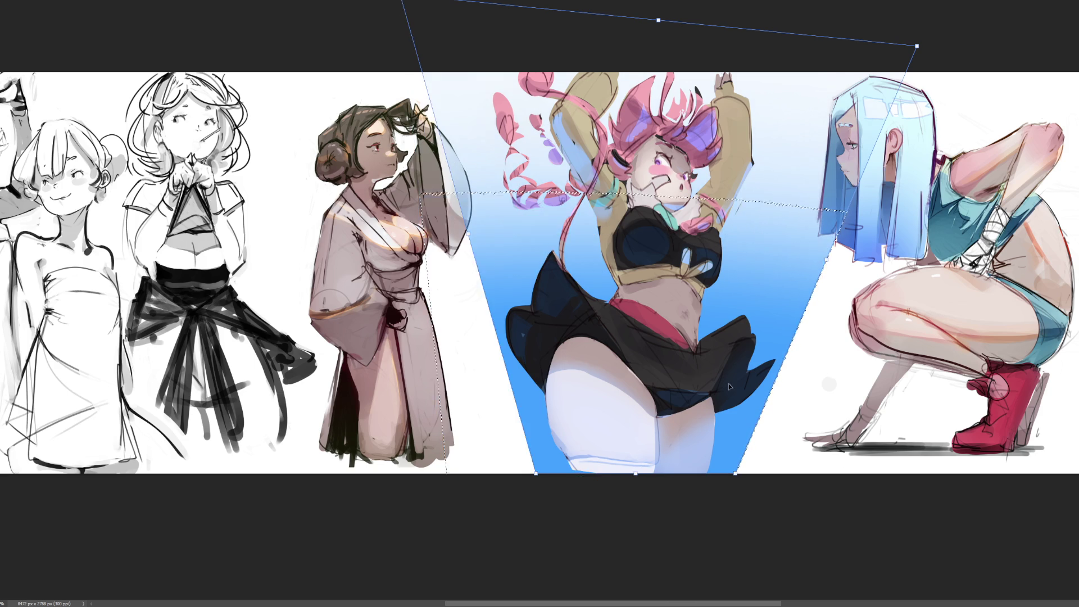
key("ctrl+z")
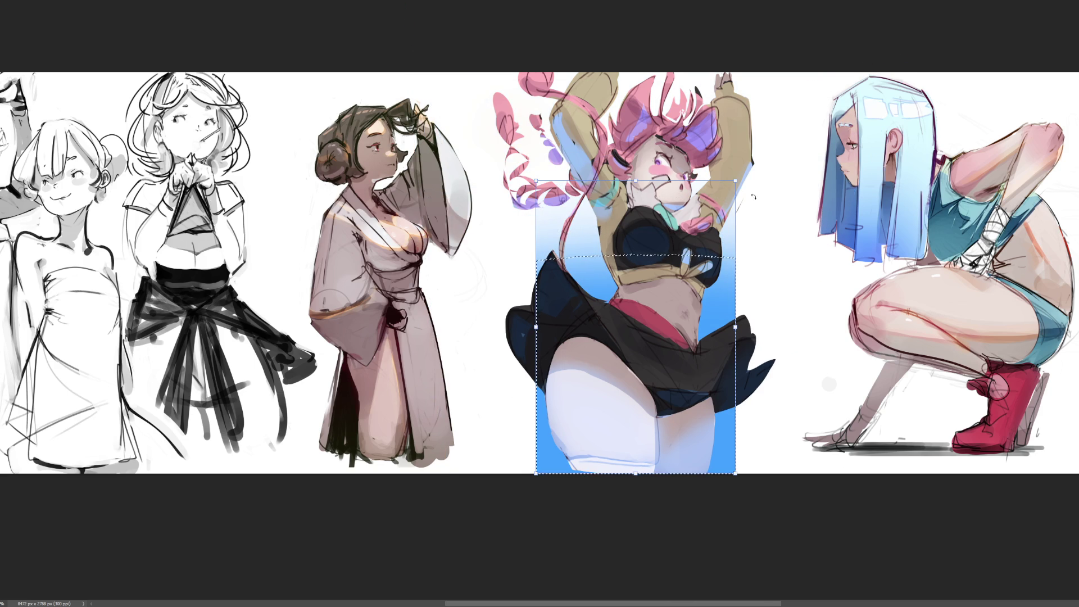
mouse_move(734, 180)
left_mouse_down()
mouse_move(802, 80)
mouse_move(812, 32)
mouse_move(830, 28)
left_mouse_up()
Shift the enlarged blue gradient left behind the dancer, apply the transform, and deselect
mouse_move(802, 135)
left_mouse_down()
mouse_move(744, 123)
mouse_move(746, 133)
left_mouse_up()
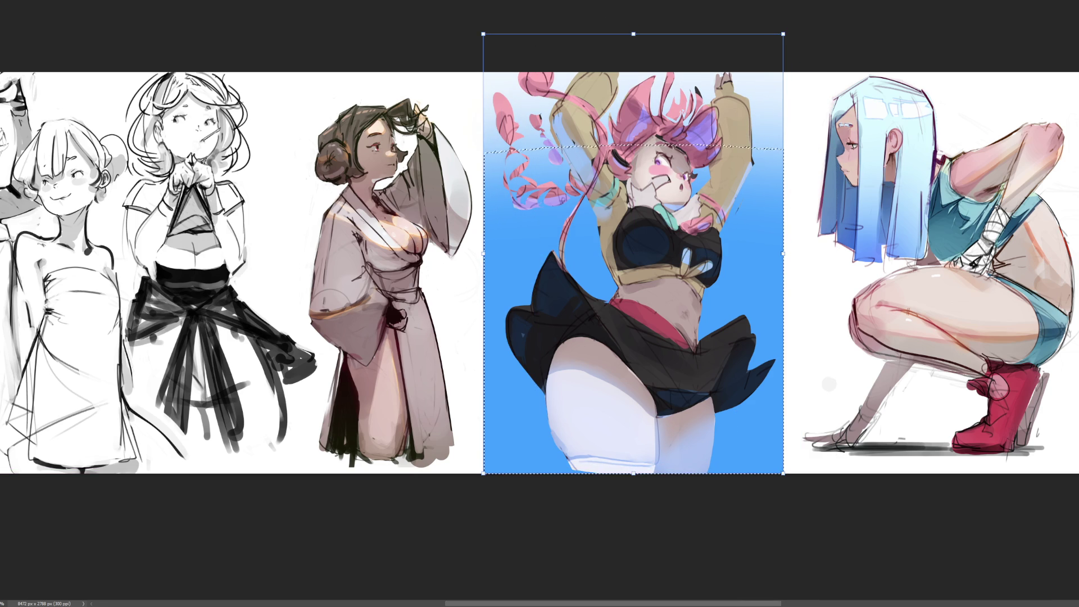
key("Return")
key("ctrl+d")
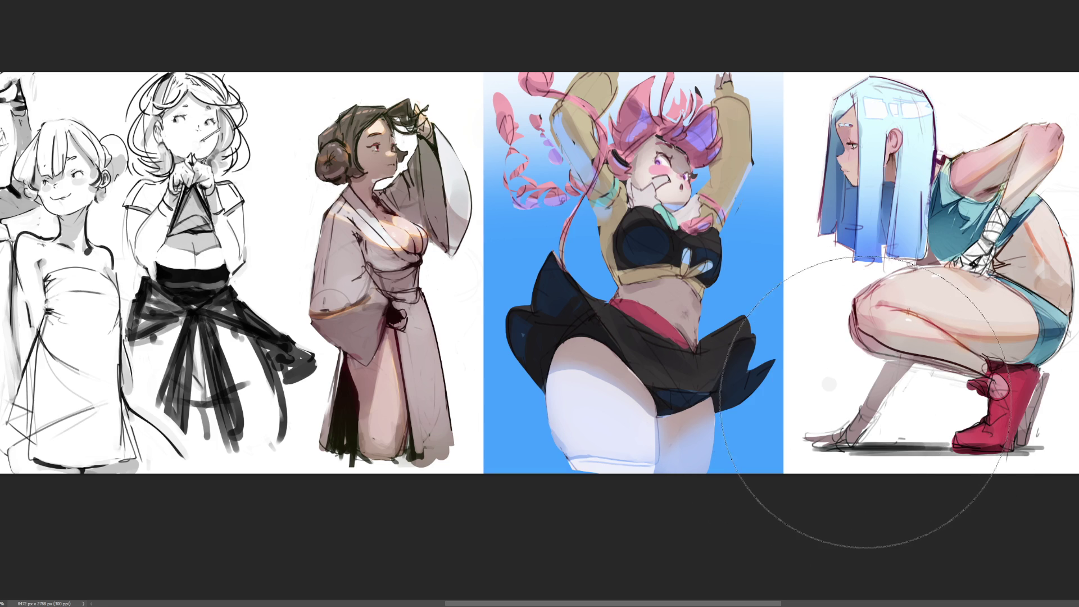
Repaint the red middle background navy with a large round brush, then start lassoing shards
key("period")
key("comma")
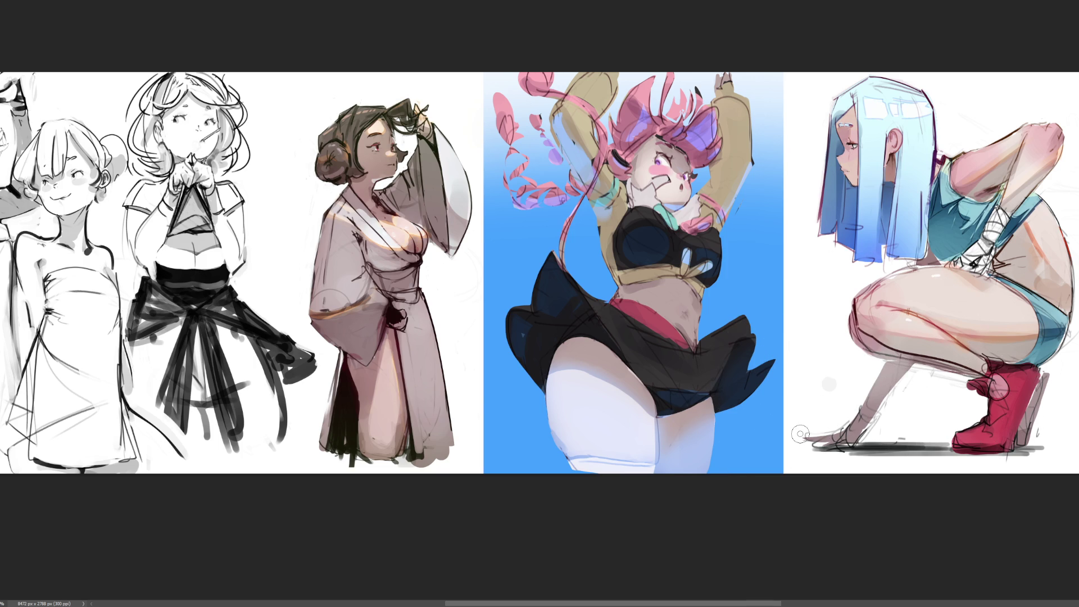
key("period")
key("comma")
mouse_move(458, 494)
left_mouse_down()
mouse_move(840, 184)
mouse_move(318, 200)
left_mouse_up()
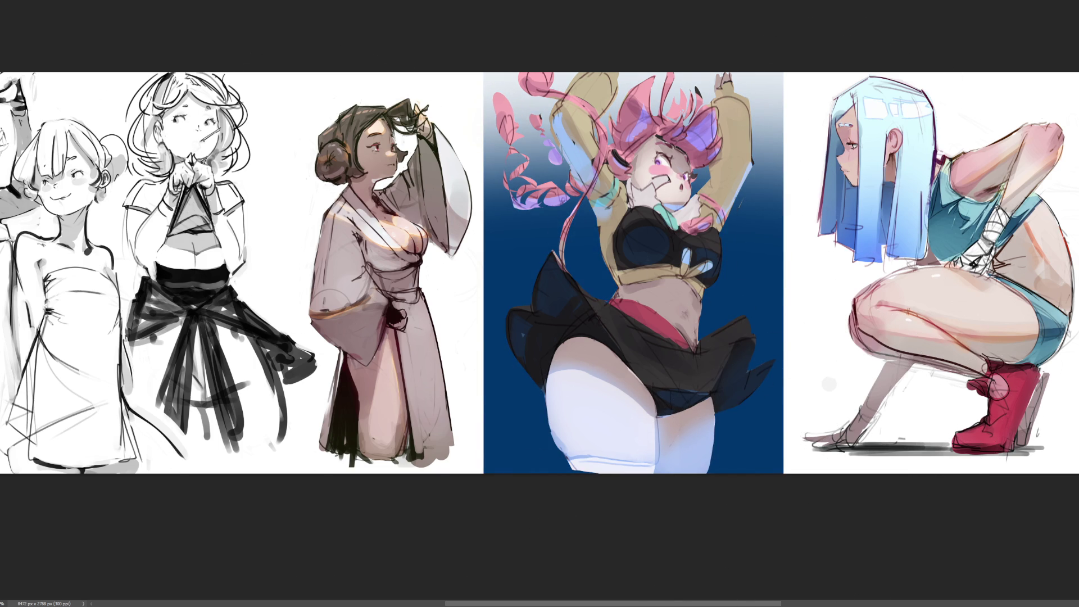
mouse_move(562, 506)
left_mouse_down()
mouse_move(692, 458)
mouse_move(754, 48)
left_mouse_up()
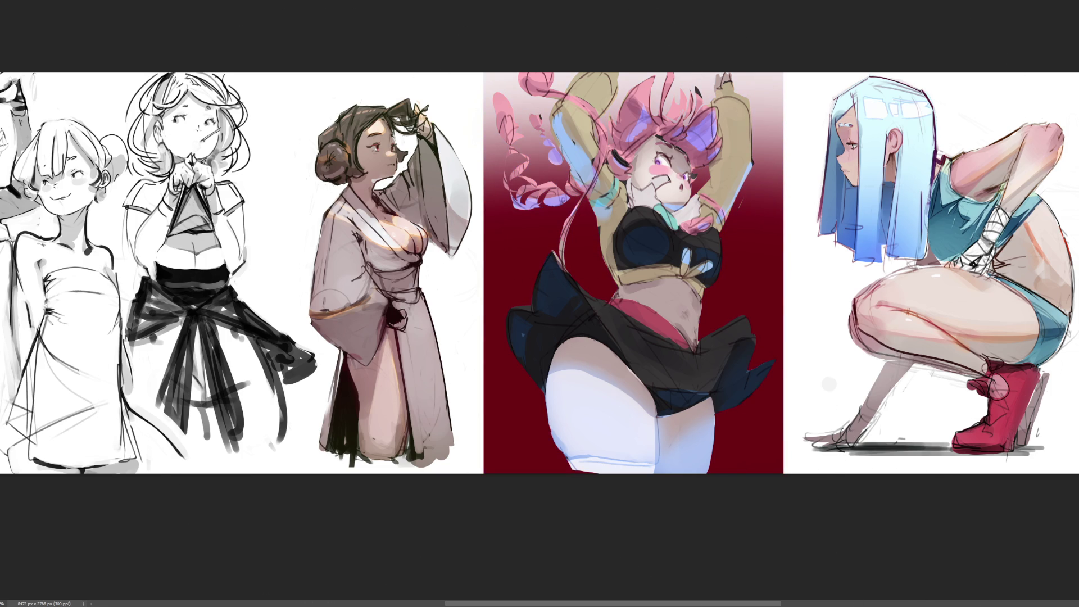
mouse_move(892, 495)
left_mouse_down()
mouse_move(618, 168)
mouse_move(292, 0)
left_mouse_up()
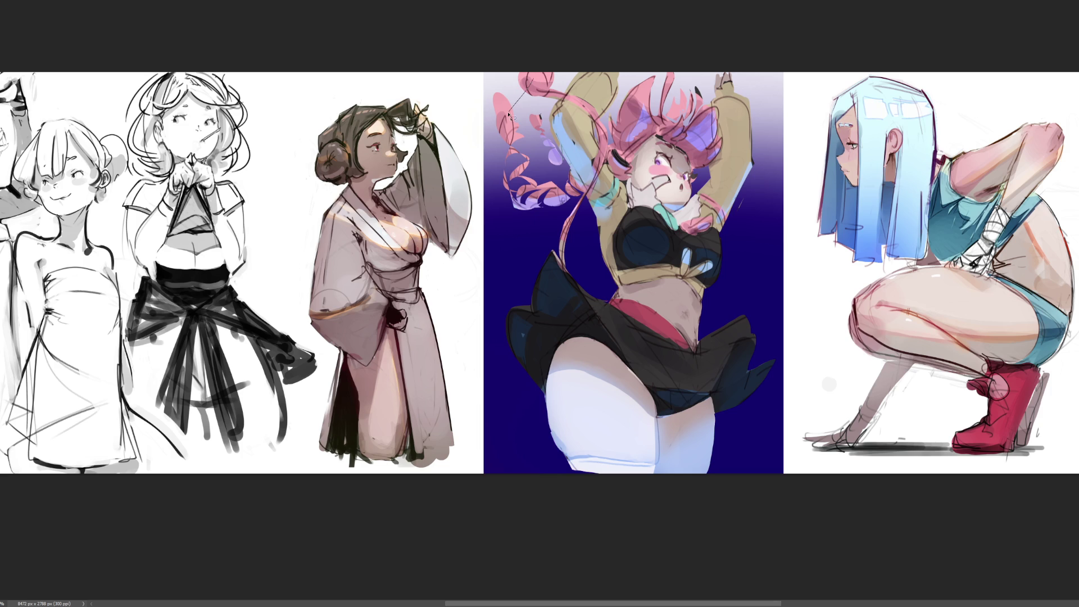
mouse_move(538, 180)
left_mouse_down()
mouse_move(526, 264)
mouse_move(553, 270)
mouse_move(531, 393)
mouse_move(517, 340)
mouse_move(534, 444)
mouse_move(557, 402)
mouse_move(529, 469)
mouse_move(767, 447)
mouse_move(725, 433)
mouse_move(770, 228)
mouse_move(756, 292)
mouse_move(731, 279)
mouse_move(778, 222)
mouse_move(770, 177)
mouse_move(621, 117)
mouse_move(633, 104)
left_mouse_up()
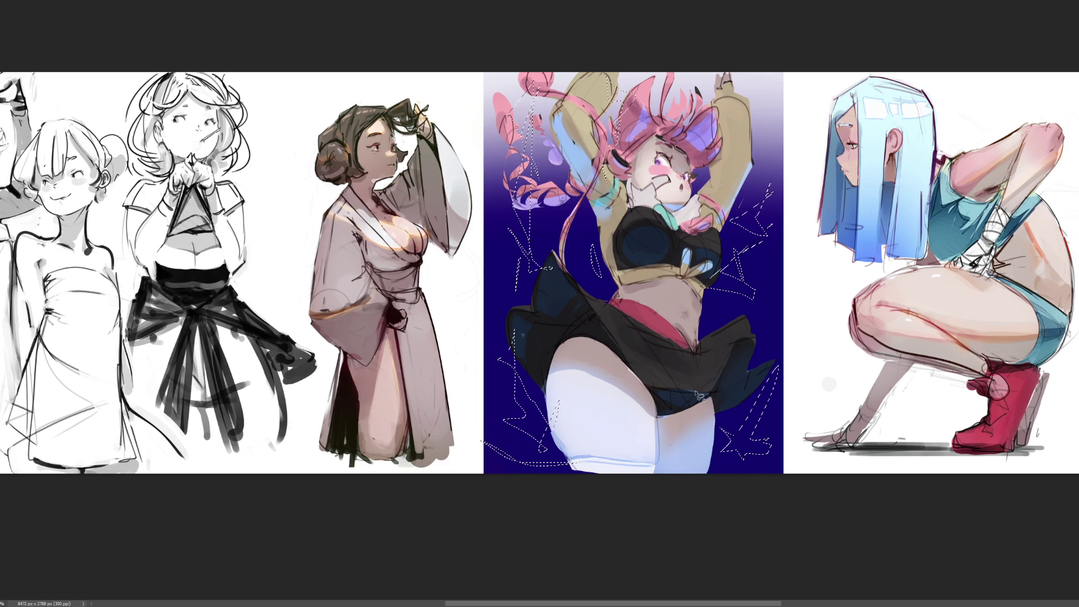
Fill the lassoed shard shapes white, then recolour them blue
key("b")
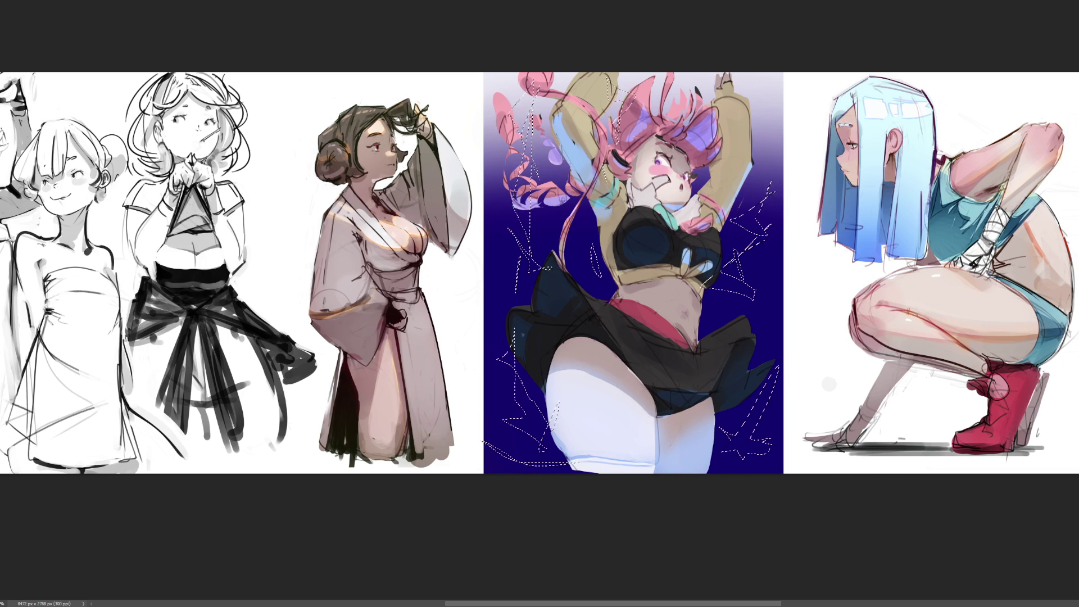
key("alt+BackSpace")
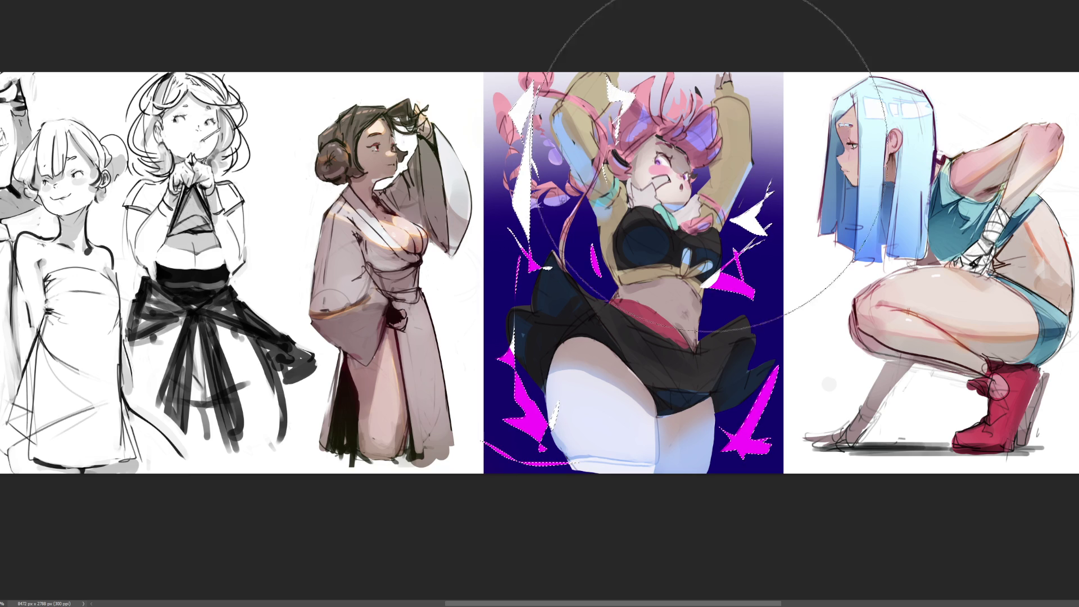
left_click_drag(771, 72, 482, 482)
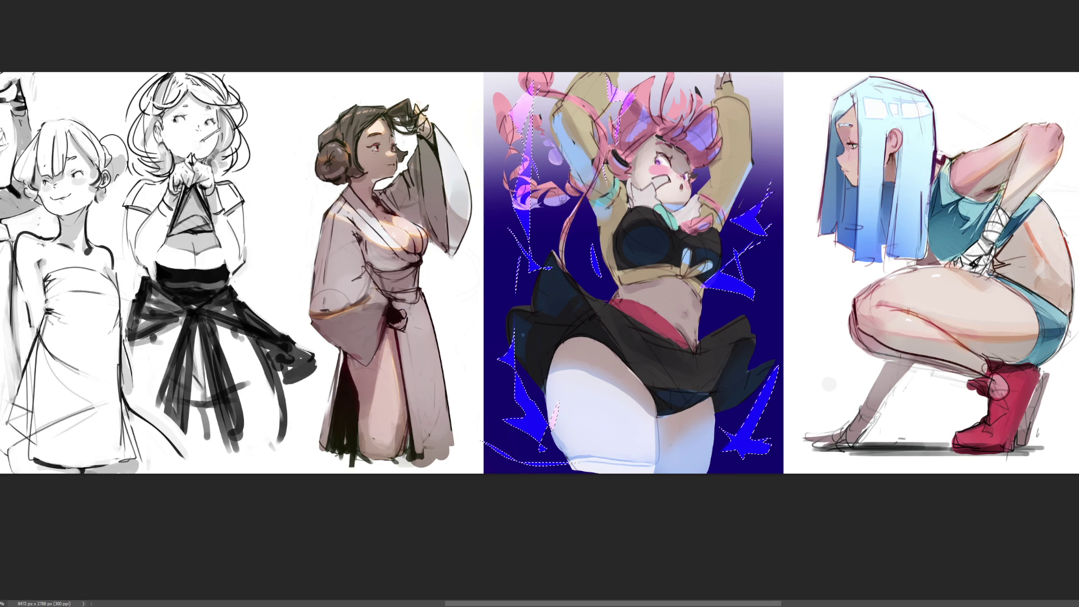
Tint the upper-left shards light cyan and skew the shards from their top edge and corner
left_click(579, 186)
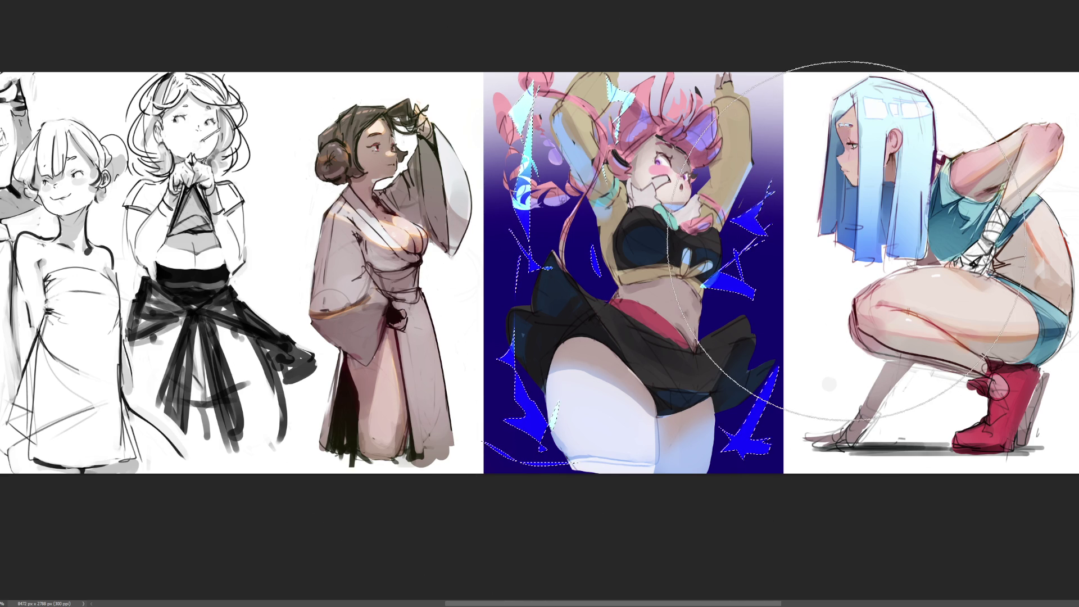
key("ctrl+t")
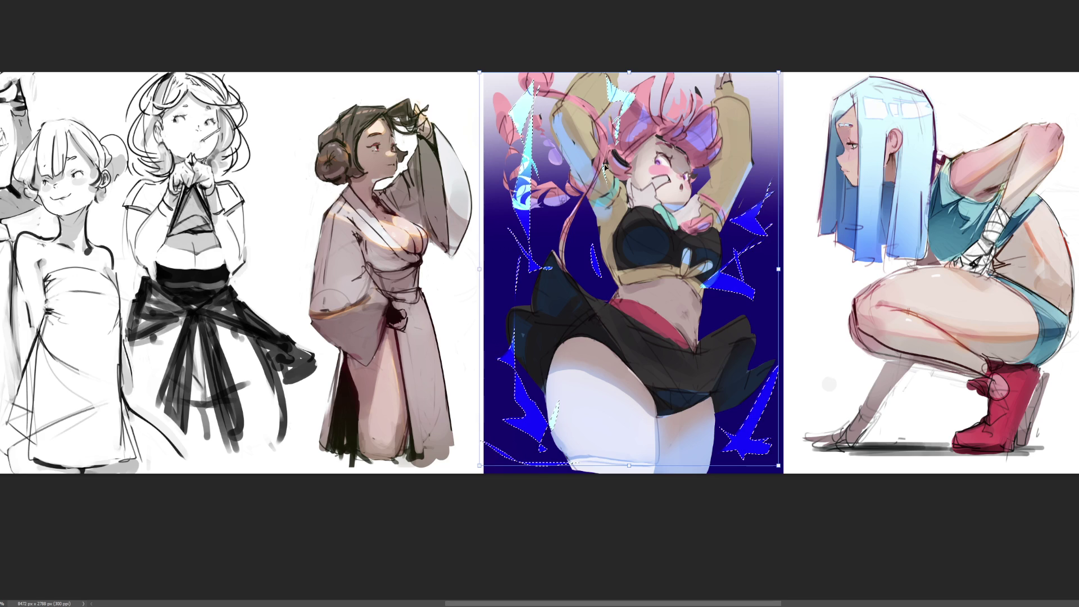
left_click_drag(629, 74, 698, 125)
mouse_move(852, 126)
left_mouse_down()
mouse_move(635, 73)
mouse_move(702, 69)
mouse_move(739, 10)
mouse_move(520, 7)
mouse_move(559, 6)
mouse_move(561, 27)
mouse_move(504, 48)
mouse_move(498, 66)
mouse_move(731, 135)
mouse_move(976, 185)
mouse_move(1009, 124)
left_mouse_up()
key("Return")
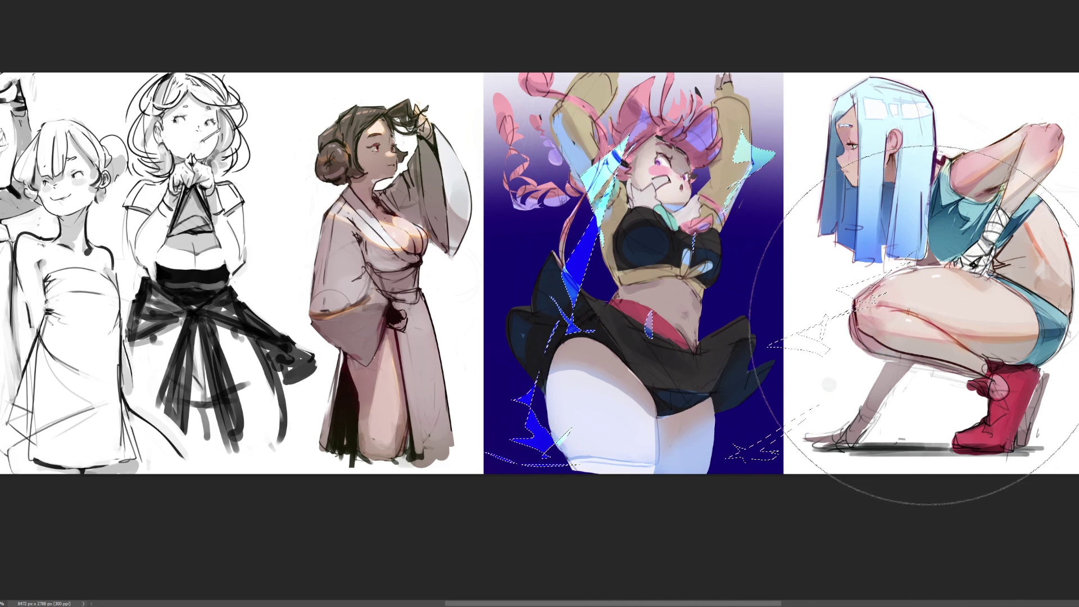
Deselect the shards and pick a cloud-shaped brush tip
key("v")
key("ctrl+d")
key("b")
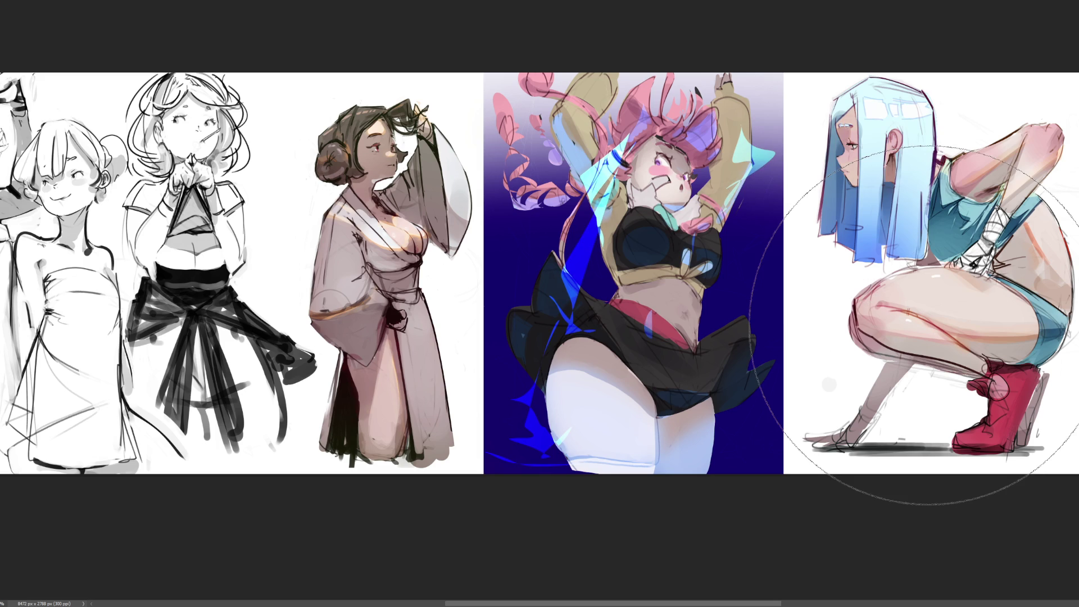
key("period")
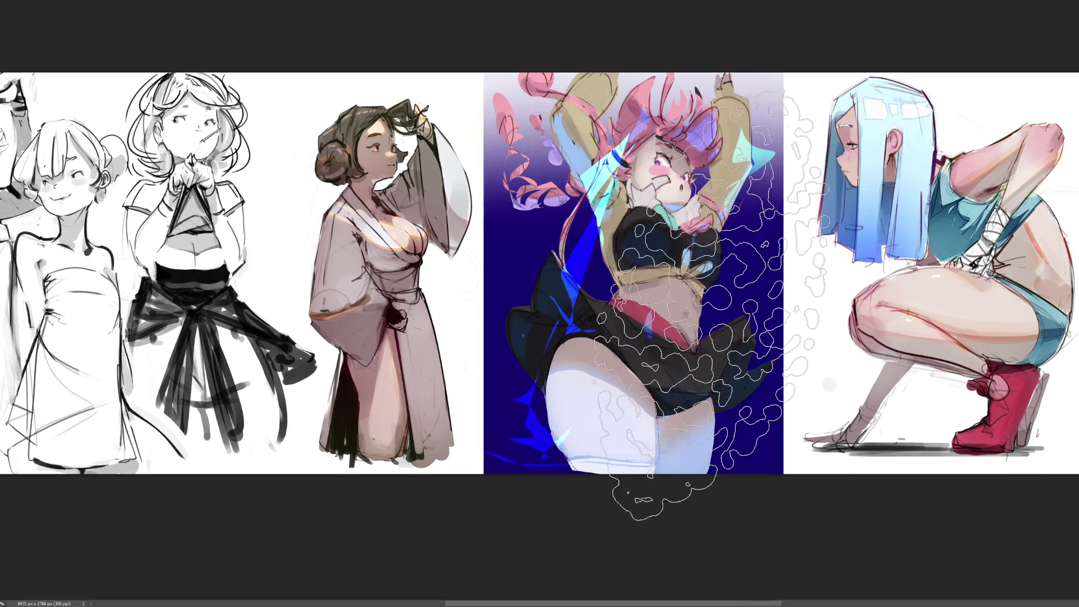
Paint thin bright-blue zigzag blade strokes right of the torso, touching up with navy
key("comma")
mouse_move(753, 232)
left_mouse_down()
mouse_move(730, 310)
mouse_move(745, 334)
left_mouse_up()
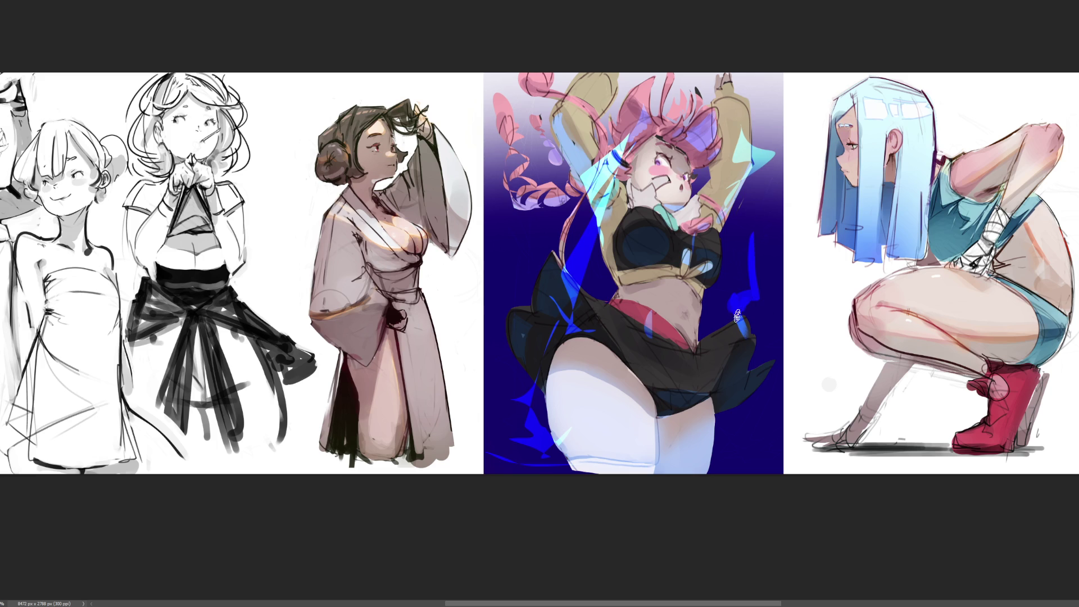
left_click_drag(761, 212, 762, 336)
mouse_move(751, 244)
left_mouse_down()
mouse_move(743, 268)
mouse_move(731, 265)
mouse_move(759, 227)
mouse_move(755, 306)
mouse_move(741, 281)
mouse_move(754, 337)
mouse_move(776, 284)
mouse_move(763, 334)
mouse_move(777, 327)
mouse_move(754, 340)
mouse_move(743, 331)
mouse_move(748, 387)
left_mouse_up()
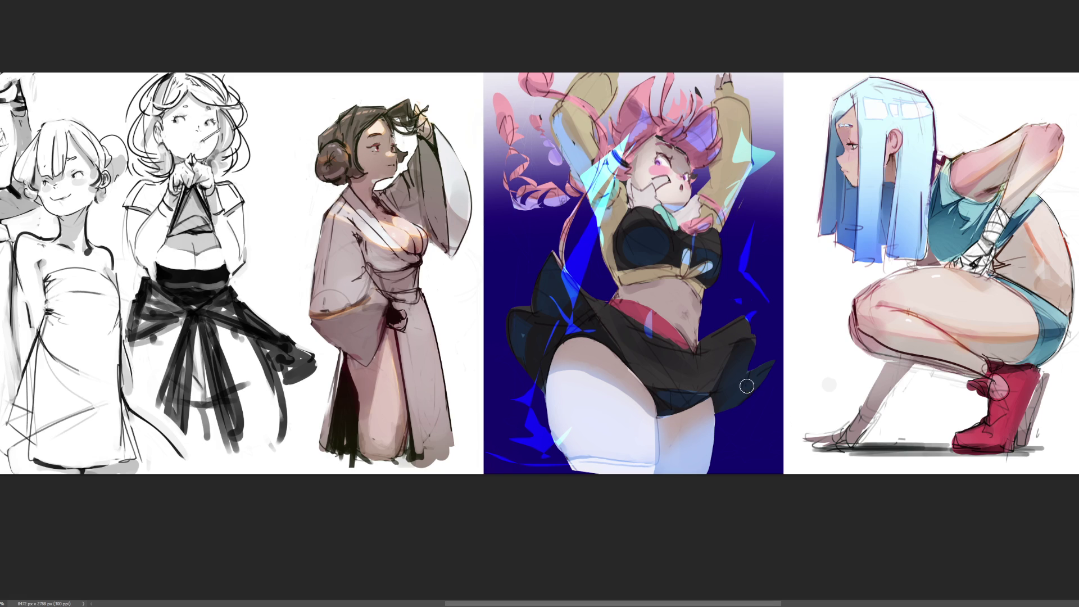
left_click_drag(739, 335, 759, 284)
Extend the blue lightning beside the skirt, undoing the flames painted below it
mouse_move(756, 319)
left_mouse_down()
mouse_move(762, 344)
mouse_move(746, 346)
left_mouse_up()
left_click_drag(774, 323, 776, 368)
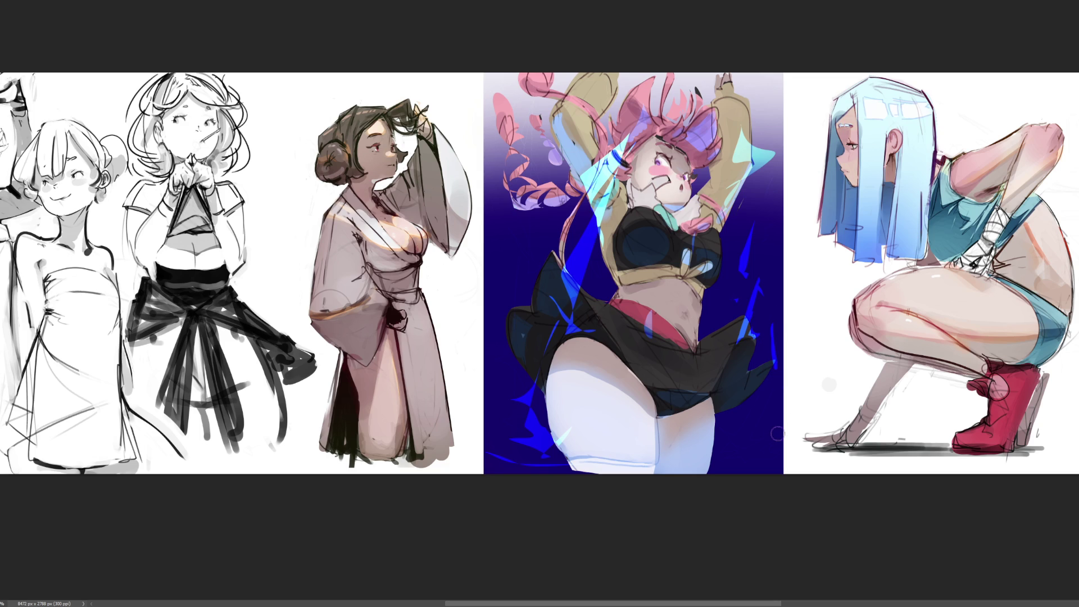
mouse_move(741, 484)
left_mouse_down()
mouse_move(749, 421)
mouse_move(723, 450)
mouse_move(739, 474)
mouse_move(698, 460)
left_mouse_up()
key("ctrl+z")
key("ctrl+z")
key("ctrl+z")
Brush a blue and cyan glow over the torso, skirt and legs, replacing earlier strokes
mouse_move(773, 466)
left_mouse_down()
mouse_move(731, 433)
mouse_move(695, 267)
mouse_move(703, 359)
mouse_move(678, 405)
left_mouse_up()
key("ctrl+z")
key("ctrl+z")
key("ctrl+z")
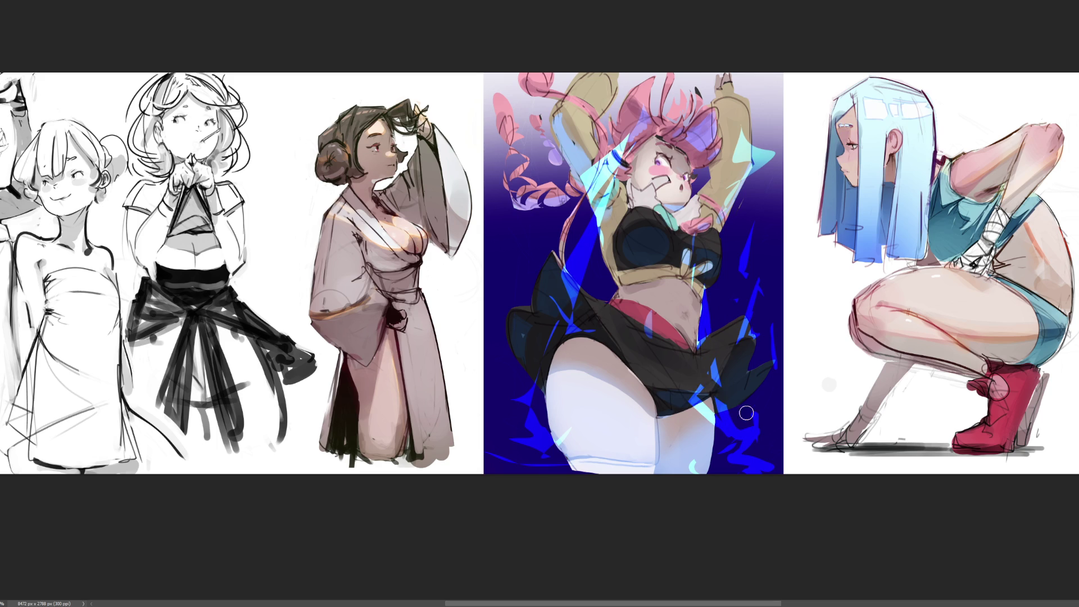
key("ctrl+z")
key("ctrl+z")
key("ctrl+z")
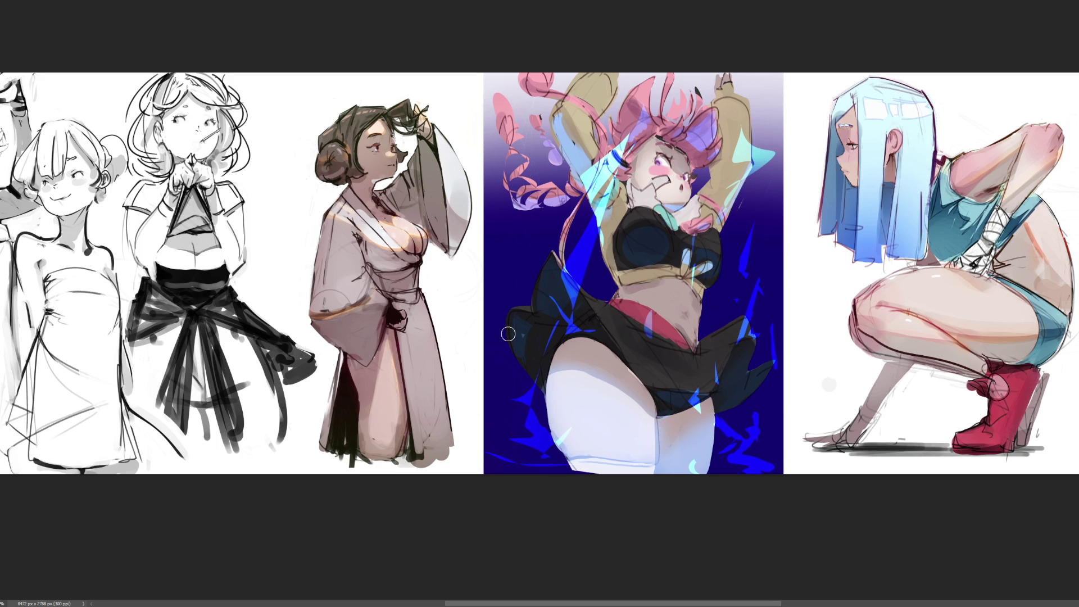
mouse_move(593, 241)
left_mouse_down()
mouse_move(624, 275)
mouse_move(720, 456)
mouse_move(519, 216)
mouse_move(656, 226)
mouse_move(784, 253)
mouse_move(540, 230)
mouse_move(724, 400)
mouse_move(591, 281)
mouse_move(646, 236)
mouse_move(685, 396)
mouse_move(540, 281)
mouse_move(692, 269)
mouse_move(619, 365)
mouse_move(677, 390)
left_mouse_up()
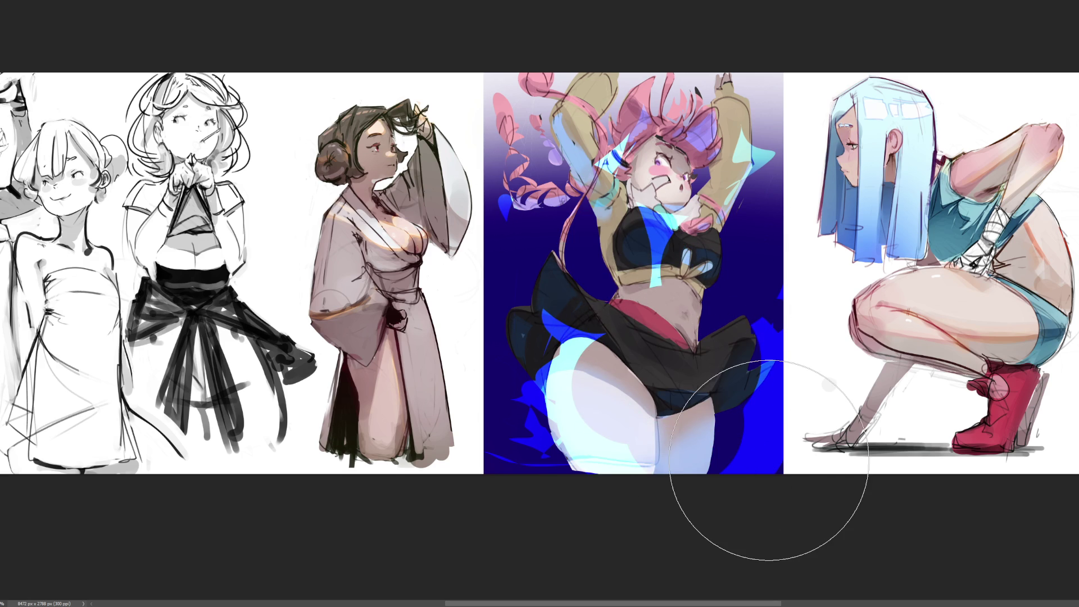
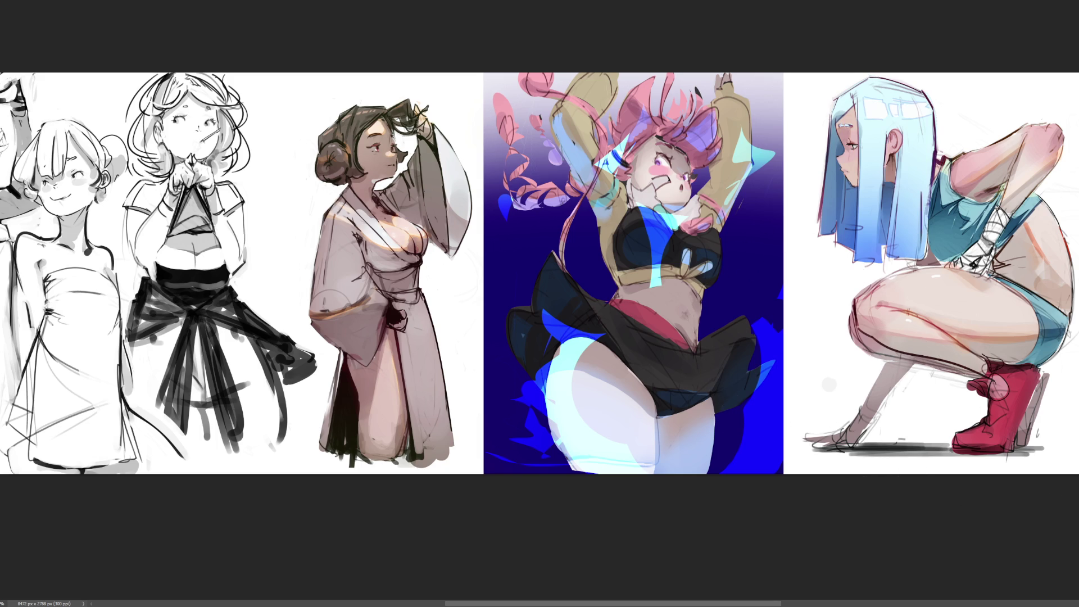
Paint a blue glow over the torso and skirt, then restore the dark top, skirt and red band
left_click(652, 343)
left_click(615, 398)
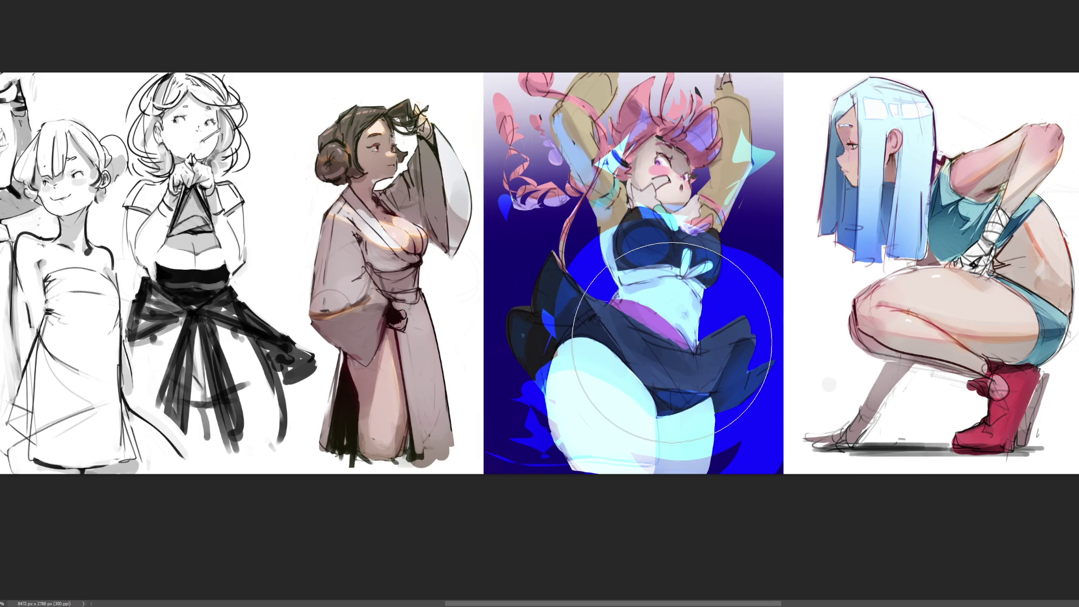
left_click(671, 343)
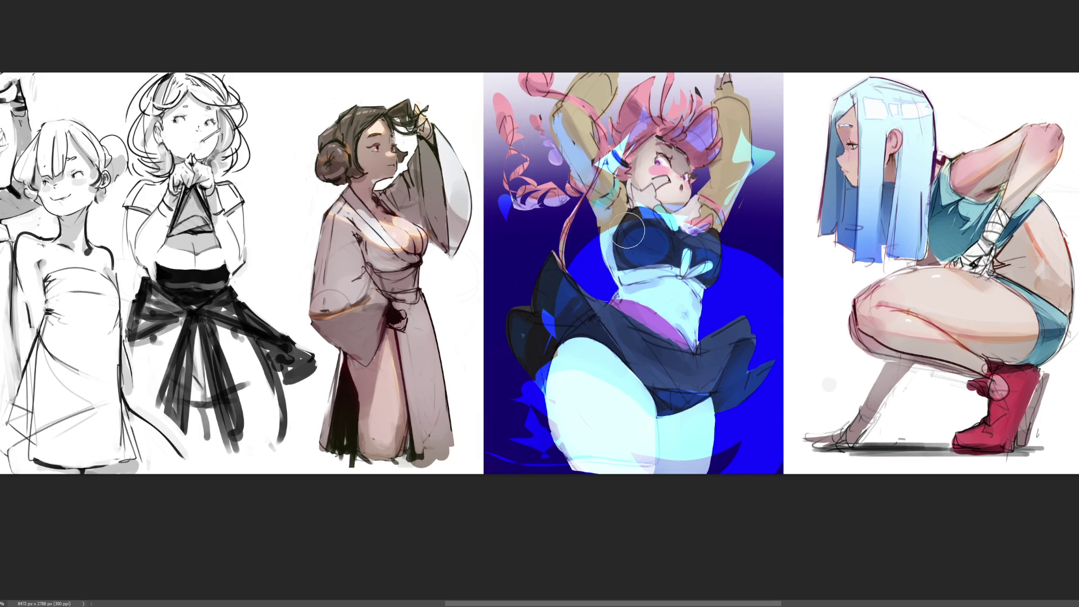
mouse_move(596, 219)
left_mouse_down()
mouse_move(596, 304)
mouse_move(652, 269)
mouse_move(652, 349)
mouse_move(557, 340)
mouse_move(604, 382)
mouse_move(702, 348)
mouse_move(629, 422)
mouse_move(727, 429)
mouse_move(766, 458)
mouse_move(646, 450)
mouse_move(643, 251)
mouse_move(635, 264)
mouse_move(619, 225)
mouse_move(713, 270)
mouse_move(642, 377)
mouse_move(562, 236)
mouse_move(731, 326)
mouse_move(772, 393)
mouse_move(733, 453)
left_mouse_up()
Paint blue lightning bolts down the skirt's right side to the panel bottom, covering stray blobs
mouse_move(754, 236)
left_mouse_down()
mouse_move(722, 337)
mouse_move(718, 321)
mouse_move(743, 336)
left_mouse_up()
mouse_move(759, 234)
left_mouse_down()
mouse_move(742, 388)
mouse_move(727, 309)
mouse_move(727, 336)
mouse_move(734, 290)
left_mouse_up()
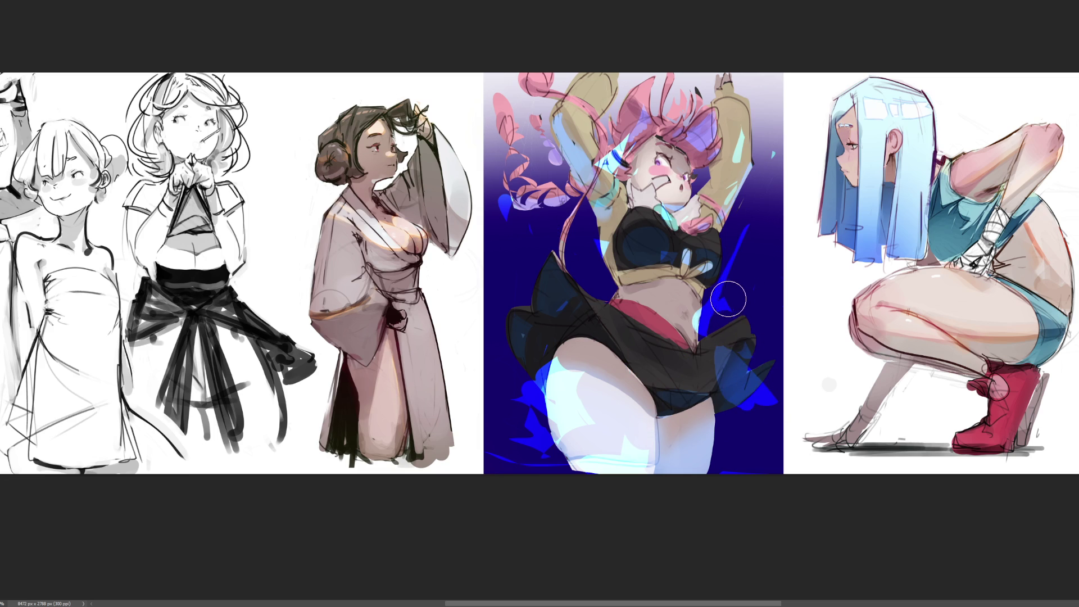
mouse_move(745, 373)
left_mouse_down()
mouse_move(766, 417)
mouse_move(726, 371)
left_mouse_up()
mouse_move(740, 415)
left_mouse_down()
mouse_move(751, 453)
mouse_move(753, 424)
left_mouse_up()
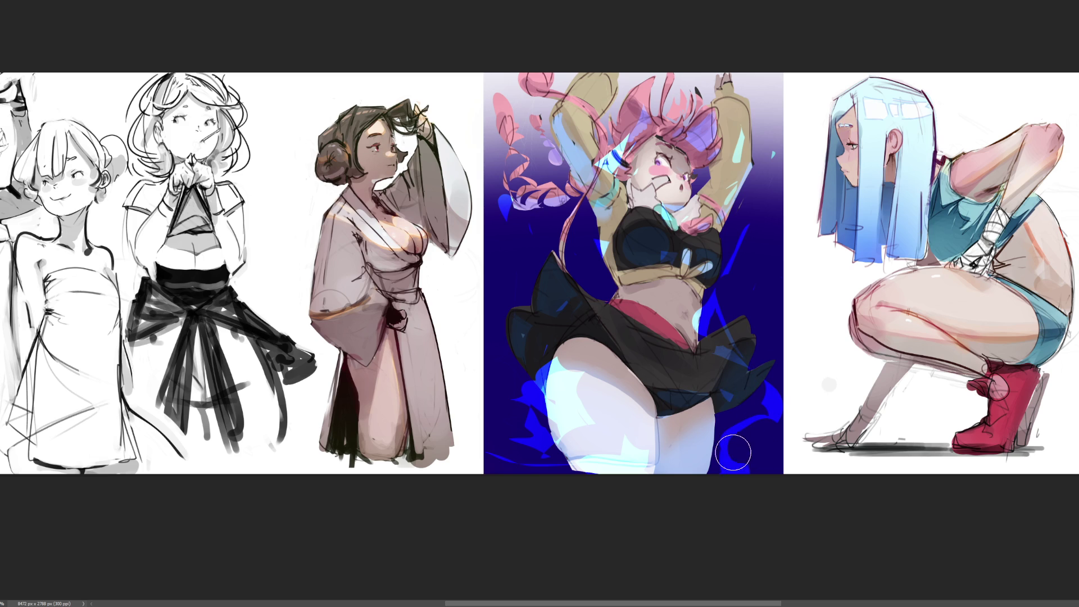
mouse_move(766, 465)
left_mouse_down()
mouse_move(752, 466)
mouse_move(747, 511)
left_mouse_up()
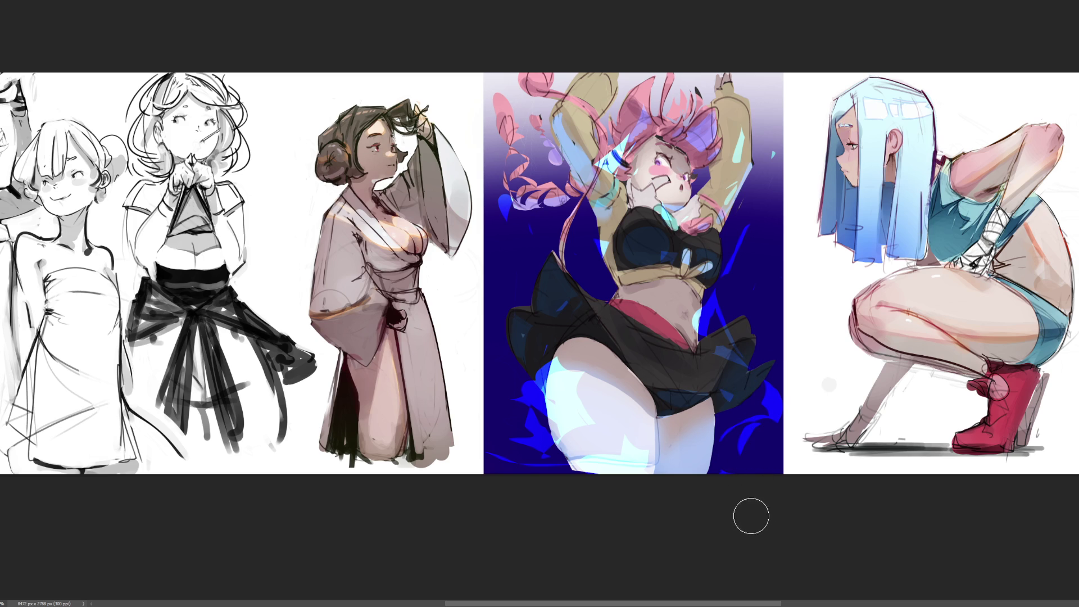
left_click_drag(766, 458, 745, 498)
mouse_move(766, 440)
left_mouse_down()
mouse_move(784, 402)
mouse_move(779, 410)
mouse_move(757, 399)
mouse_move(782, 393)
mouse_move(776, 405)
left_mouse_up()
Add blue sparks at the right edge, then shrink the brush and draw thin bolts beside the skirt and thigh
left_click(775, 397)
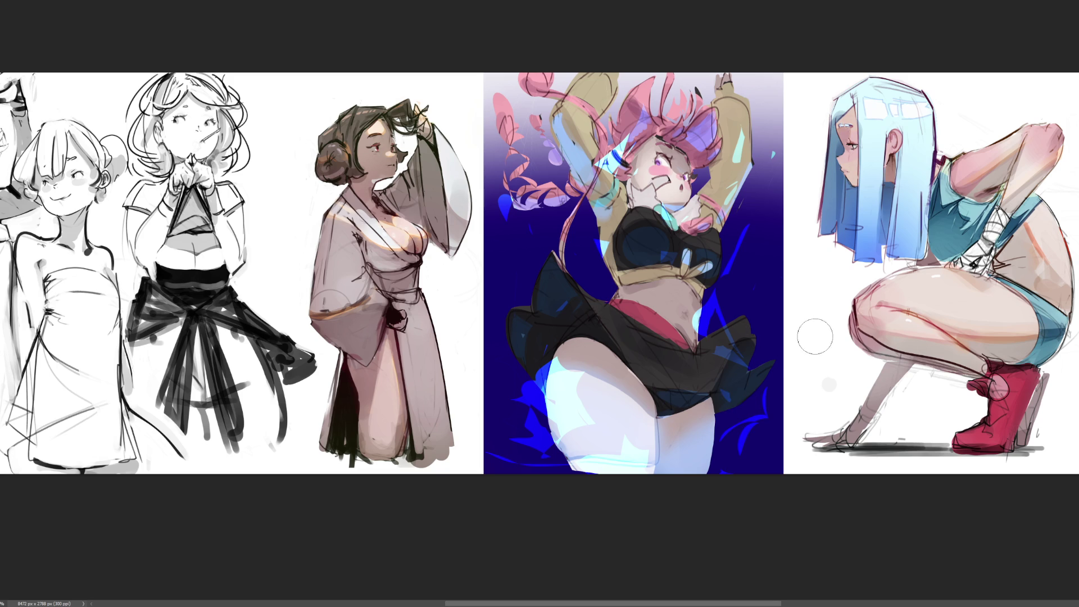
left_click(780, 363)
key("bracketleft")
key("bracketleft")
key("bracketleft")
mouse_move(764, 401)
left_mouse_down()
mouse_move(726, 433)
mouse_move(731, 488)
left_mouse_up()
left_click_drag(744, 425, 729, 450)
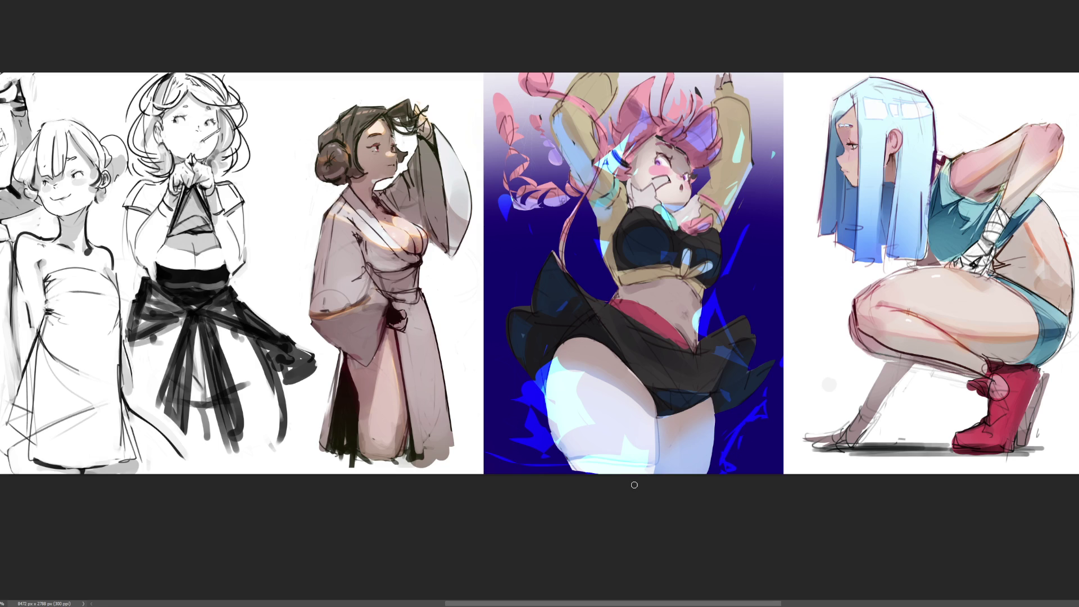
Spread cyan light over the thigh and add blue glow and strokes along the skirt's left and bottom-left
mouse_move(598, 415)
left_mouse_down()
mouse_move(584, 444)
mouse_move(612, 427)
mouse_move(630, 427)
mouse_move(640, 444)
mouse_move(673, 425)
left_mouse_up()
mouse_move(568, 396)
left_mouse_down()
mouse_move(517, 378)
mouse_move(538, 394)
mouse_move(513, 330)
mouse_move(535, 260)
mouse_move(559, 320)
mouse_move(523, 340)
mouse_move(510, 309)
mouse_move(488, 410)
mouse_move(527, 330)
mouse_move(495, 346)
mouse_move(546, 338)
mouse_move(579, 296)
mouse_move(533, 366)
mouse_move(568, 396)
mouse_move(523, 418)
mouse_move(542, 470)
left_mouse_up()
mouse_move(538, 513)
left_mouse_down()
mouse_move(510, 441)
mouse_move(495, 449)
left_mouse_up()
mouse_move(511, 327)
left_mouse_down()
mouse_move(576, 216)
mouse_move(527, 290)
mouse_move(573, 323)
mouse_move(536, 264)
mouse_move(623, 265)
left_mouse_up()
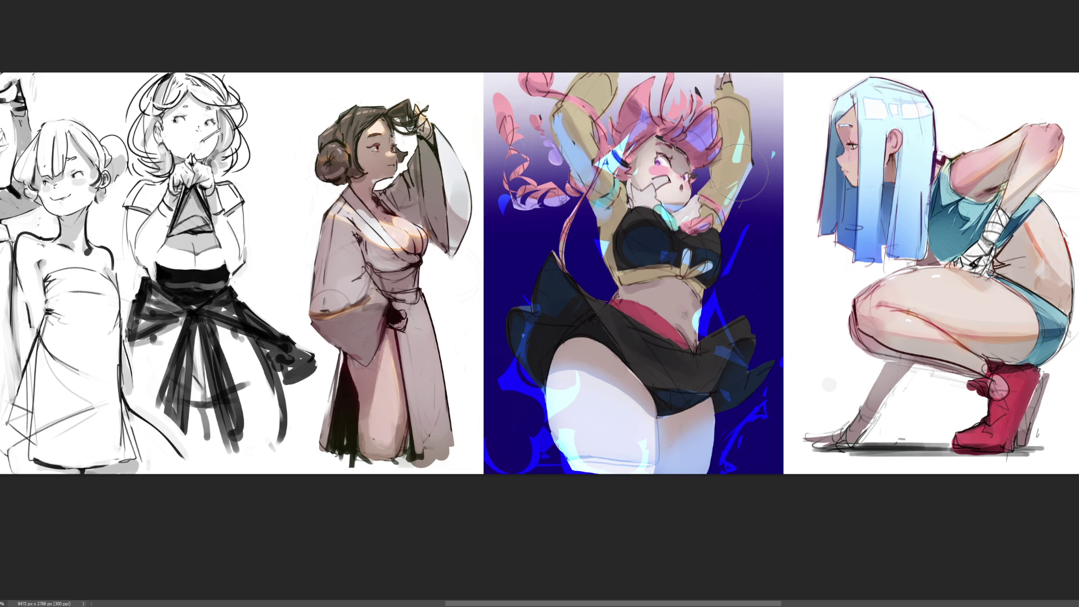
Remove the arm's cyan highlights, cover the cheek streak with skin tone, and rework the thigh's cyan highlight
key("ctrl+z")
key("ctrl+z")
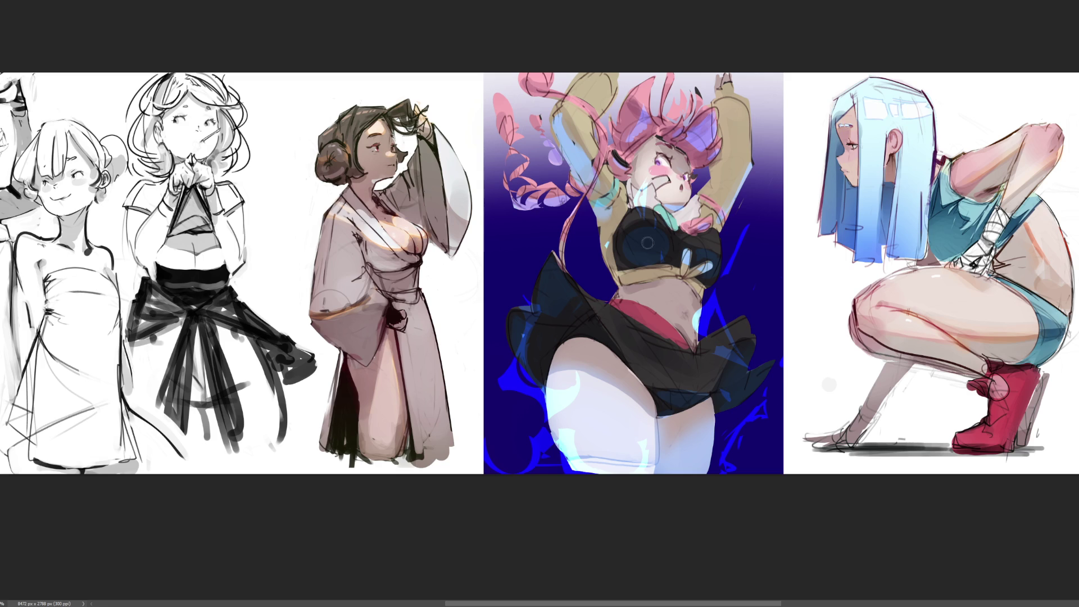
mouse_move(643, 183)
left_mouse_down()
mouse_move(654, 201)
mouse_move(641, 258)
mouse_move(643, 221)
mouse_move(662, 261)
mouse_move(644, 263)
mouse_move(665, 234)
left_mouse_up()
mouse_move(564, 403)
left_mouse_down()
mouse_move(582, 424)
mouse_move(586, 388)
mouse_move(587, 419)
left_mouse_up()
left_click_drag(562, 382, 594, 405)
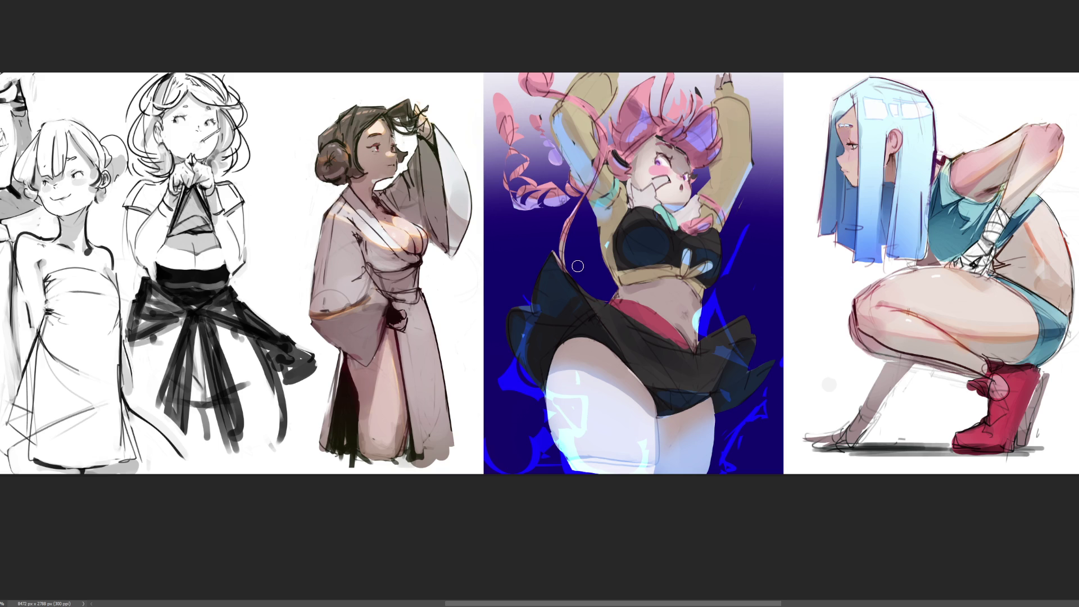
left_click_drag(647, 449, 685, 421)
key("ctrl+z")
key("ctrl+z")
Add light-cyan glints on the belly, undoing the diagonal stroke
left_click_drag(672, 284, 663, 302)
left_click_drag(668, 282, 664, 305)
mouse_move(682, 303)
left_mouse_down()
mouse_move(677, 319)
mouse_move(689, 313)
mouse_move(651, 334)
left_mouse_up()
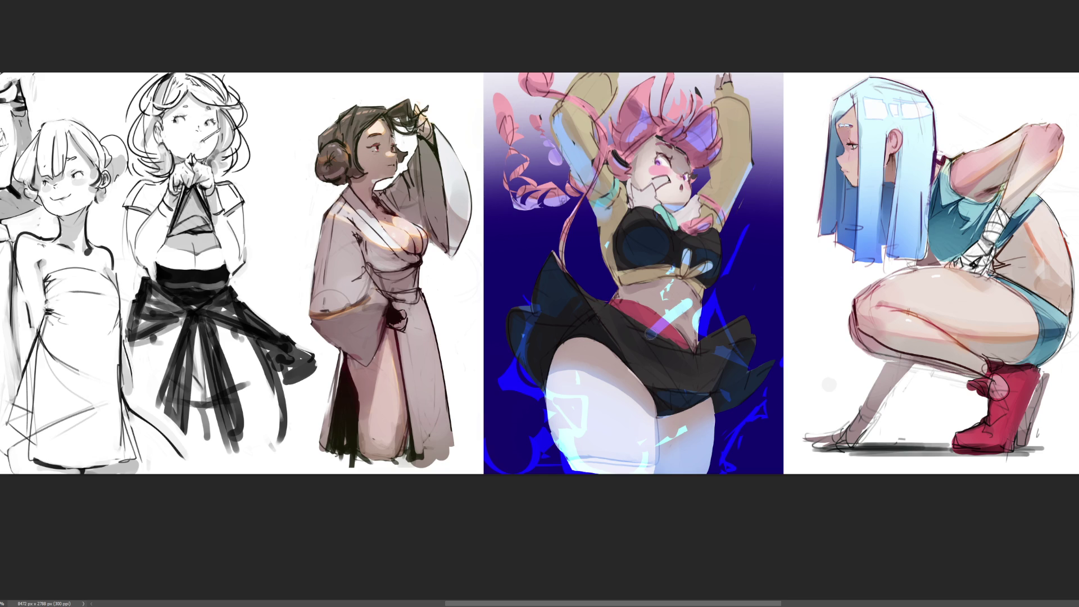
key("ctrl+z")
Add blue bolts left of the waist and right of the figure, trimming blobs to a thin curve
mouse_move(595, 286)
left_mouse_down()
mouse_move(585, 261)
mouse_move(593, 239)
mouse_move(597, 277)
left_mouse_up()
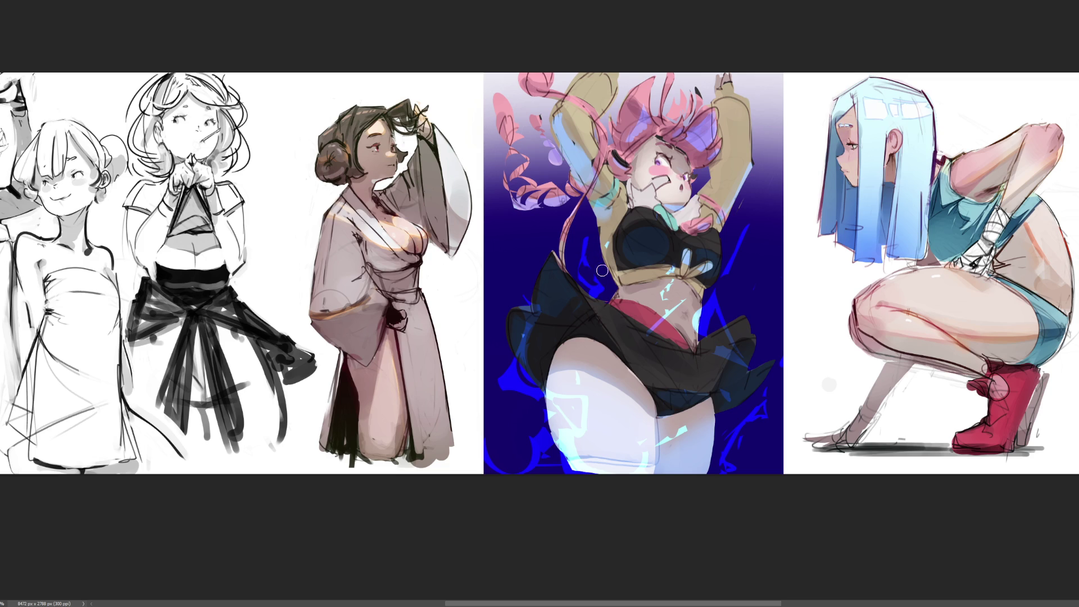
left_click_drag(586, 233, 543, 247)
mouse_move(752, 298)
left_mouse_down()
mouse_move(753, 319)
mouse_move(759, 293)
mouse_move(741, 341)
left_mouse_up()
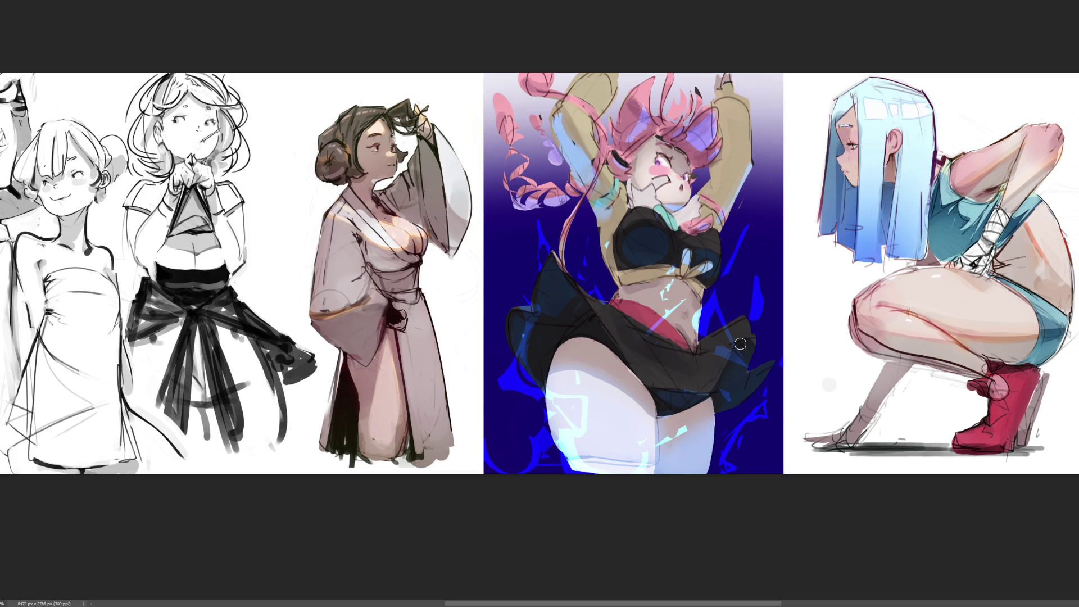
mouse_move(754, 299)
left_mouse_down()
mouse_move(760, 287)
mouse_move(756, 328)
mouse_move(770, 307)
mouse_move(741, 318)
mouse_move(757, 318)
mouse_move(751, 293)
left_mouse_up()
Add bolts beside the torso and along the bottom-left thigh, undoing a stray blob
mouse_move(730, 181)
left_mouse_down()
mouse_move(747, 224)
mouse_move(735, 249)
left_mouse_up()
mouse_move(724, 206)
left_mouse_down()
mouse_move(734, 256)
mouse_move(738, 226)
left_mouse_up()
key("ctrl+z")
left_click_drag(497, 366, 510, 471)
left_click_drag(526, 396, 512, 425)
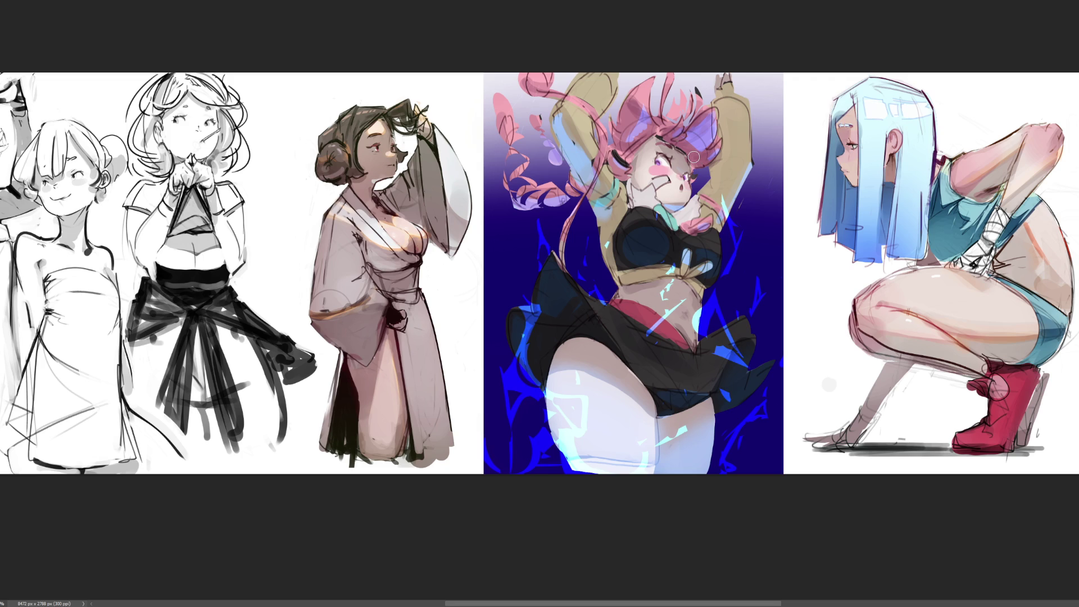
key("ctrl+t")
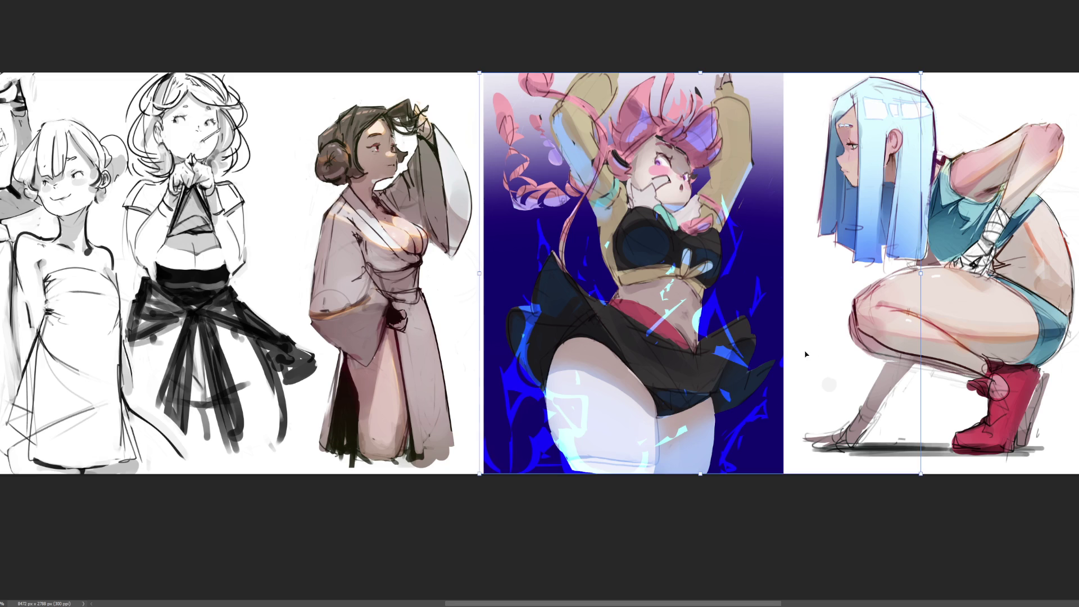
Scale the lightning up slightly from its centre, nudge it up and right, and apply the transform
mouse_move(922, 283)
left_mouse_down()
mouse_move(957, 274)
mouse_move(939, 275)
left_mouse_up()
left_click_drag(890, 301, 895, 297)
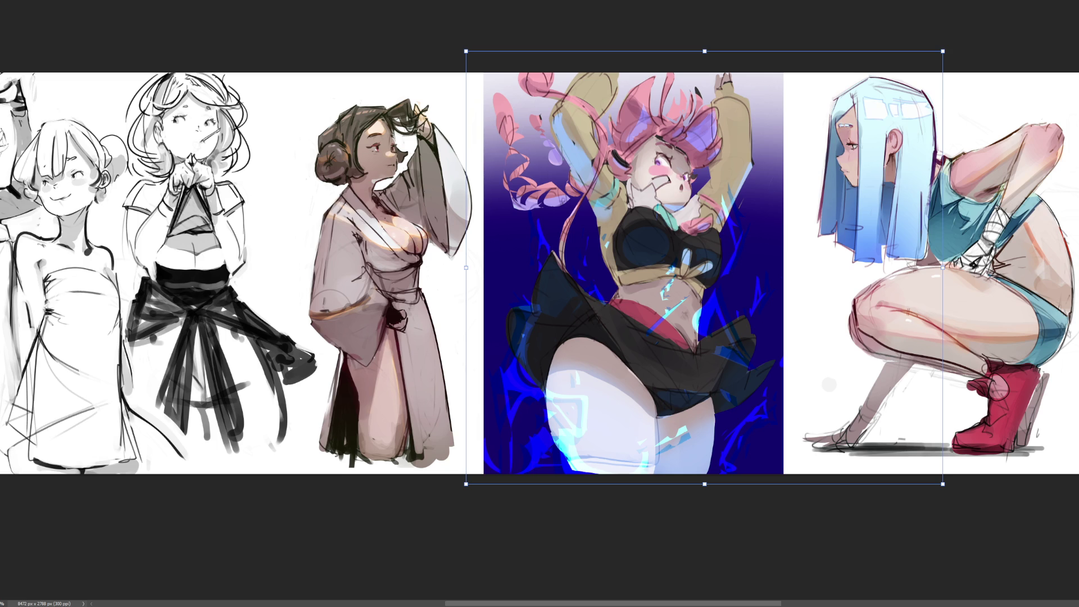
key("Return")
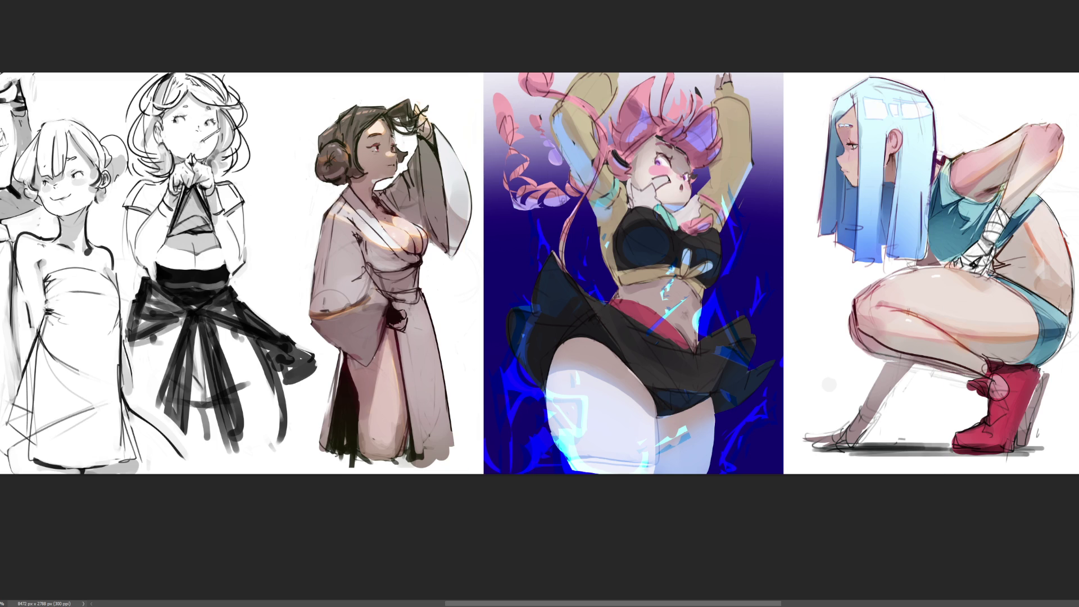
key("bracketright")
key("bracketright")
key("bracketright")
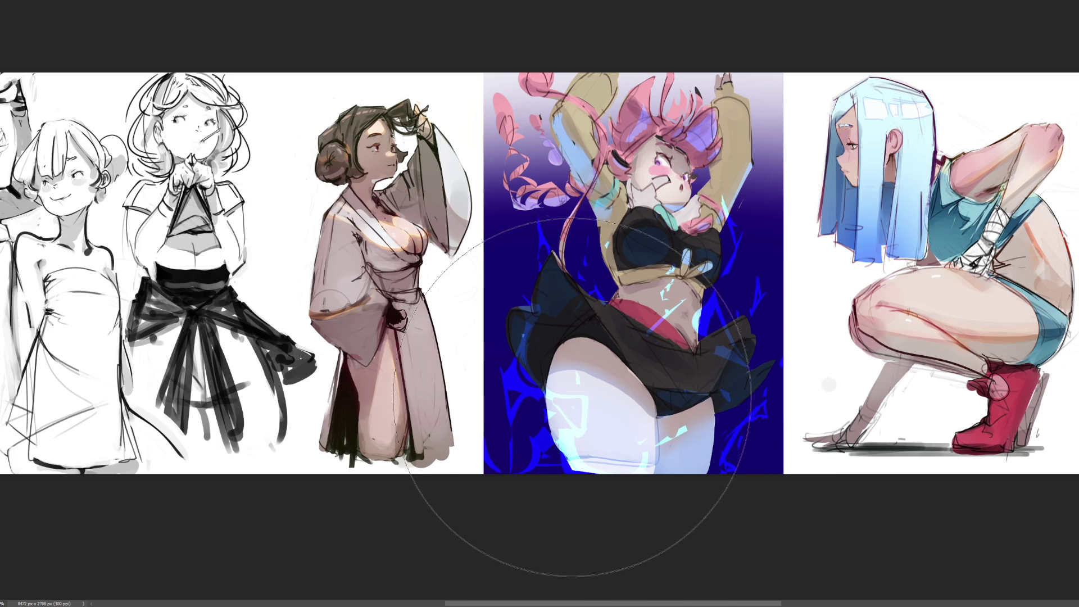
Paint a large cyan blob over the dancing girl panel and test blend modes, returning to Normal
left_click(566, 386)
left_click(702, 430)
left_click(695, 300)
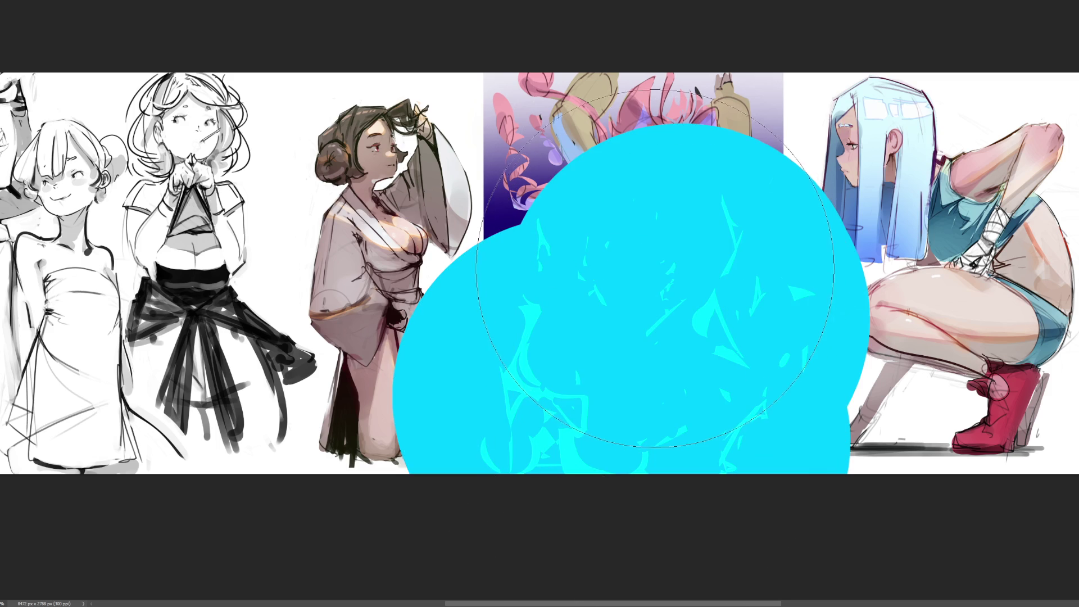
key("shift+plus")
key("shift+plus")
key("shift+plus")
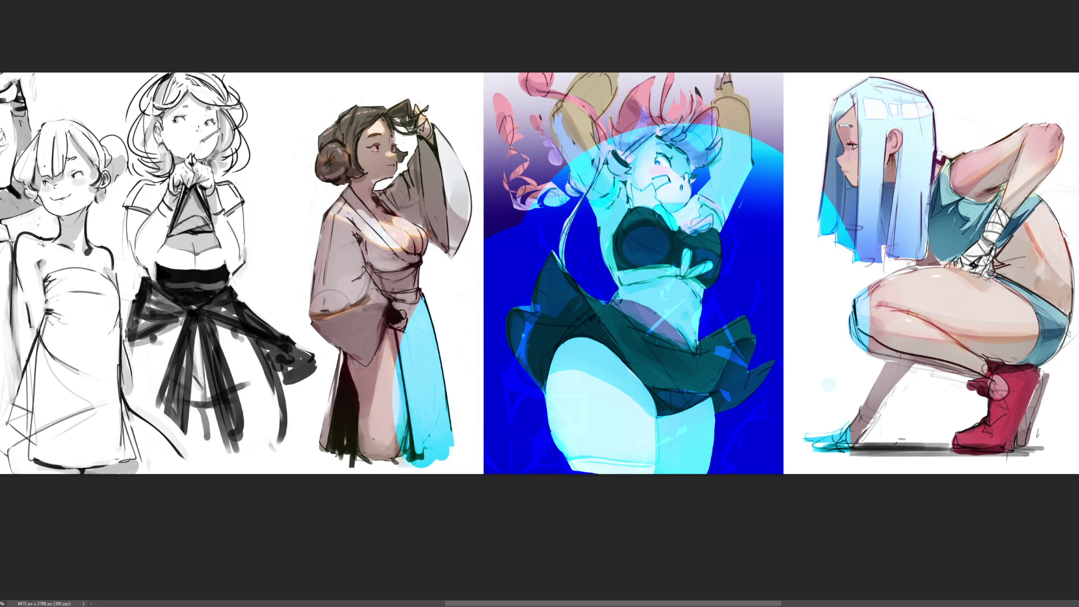
key("shift+plus")
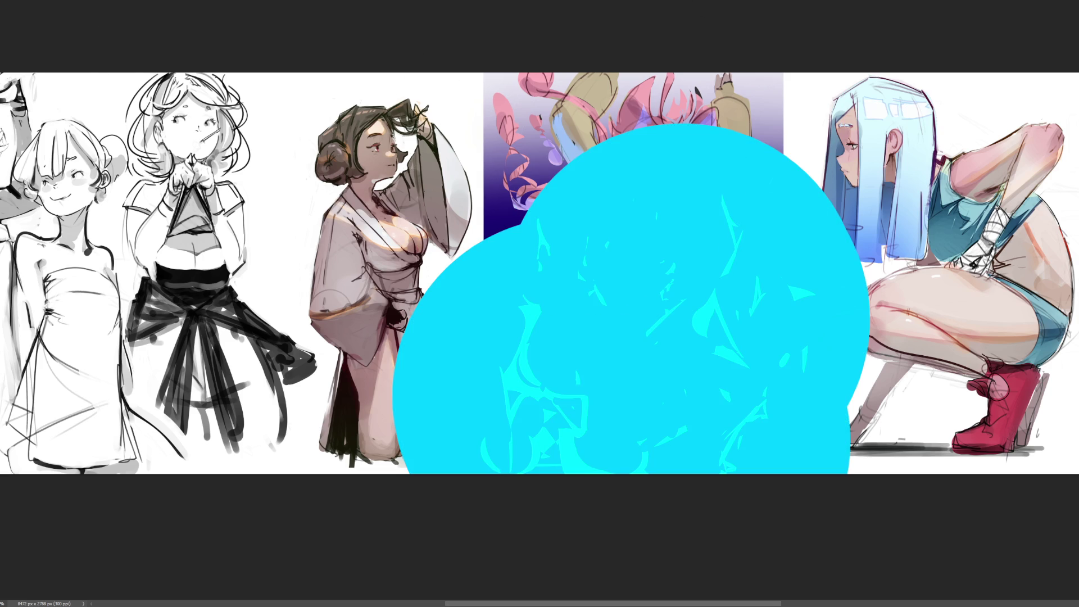
Erase the cyan blob, brighten a patch at the skirt's top-left, and shift the flames toward magenta
mouse_move(697, 230)
left_mouse_down()
mouse_move(714, 348)
mouse_move(573, 338)
left_mouse_up()
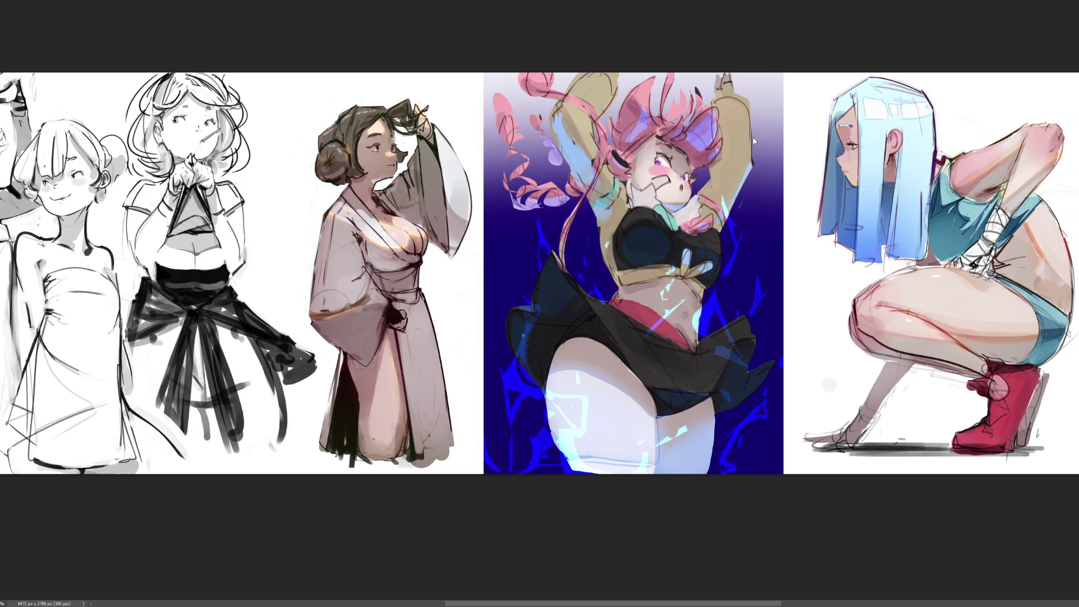
left_click_drag(528, 315, 528, 376)
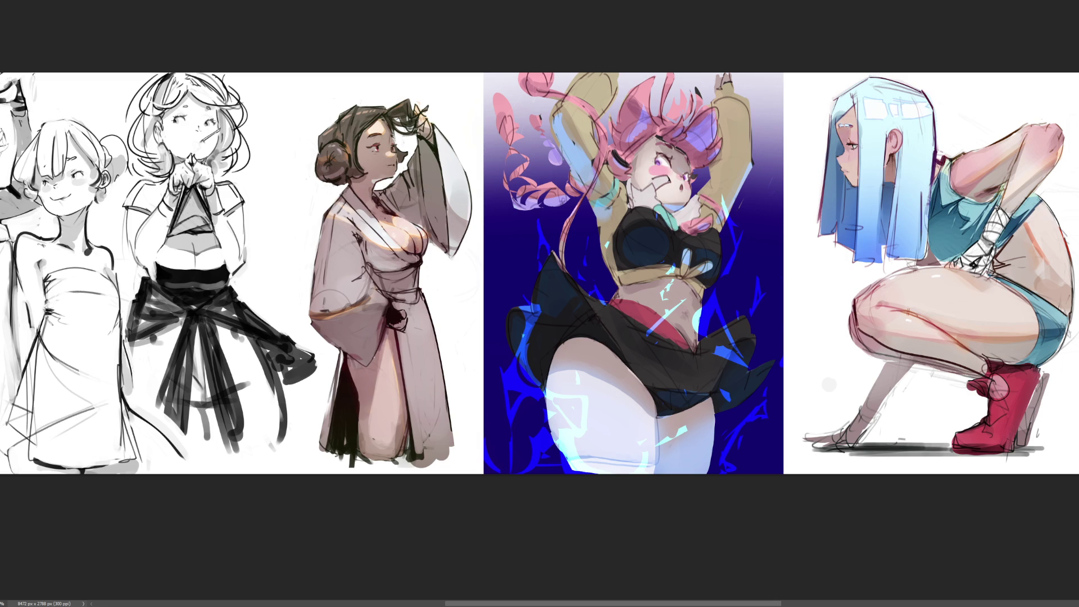
key("ctrl+u")
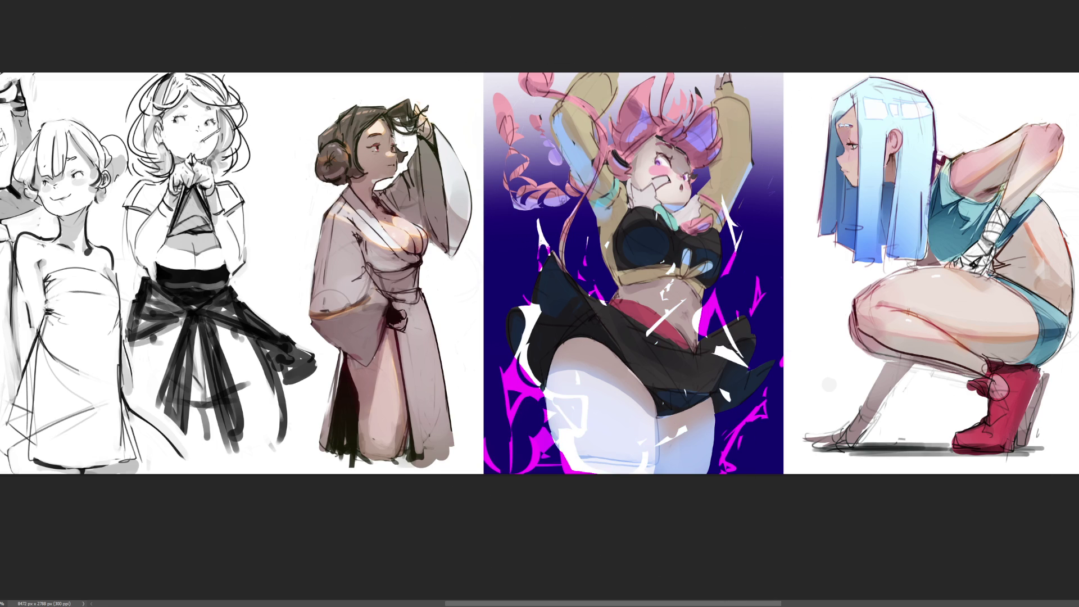
Undo the magenta shift, select the flame shapes, test magenta and white recolours, revert them, and deselect
key("ctrl+z")
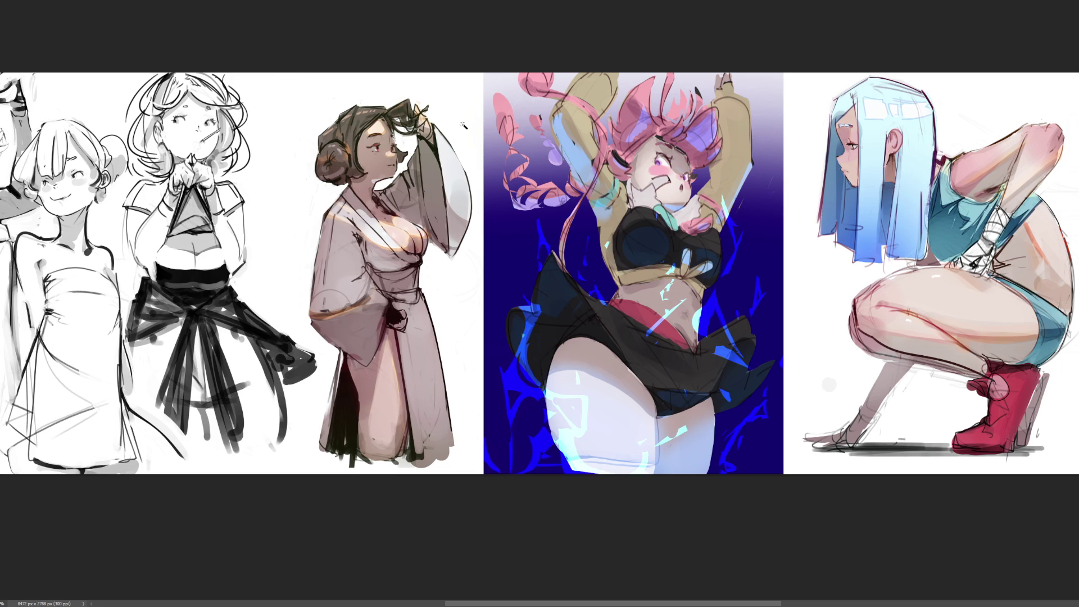
key("ctrl+h")
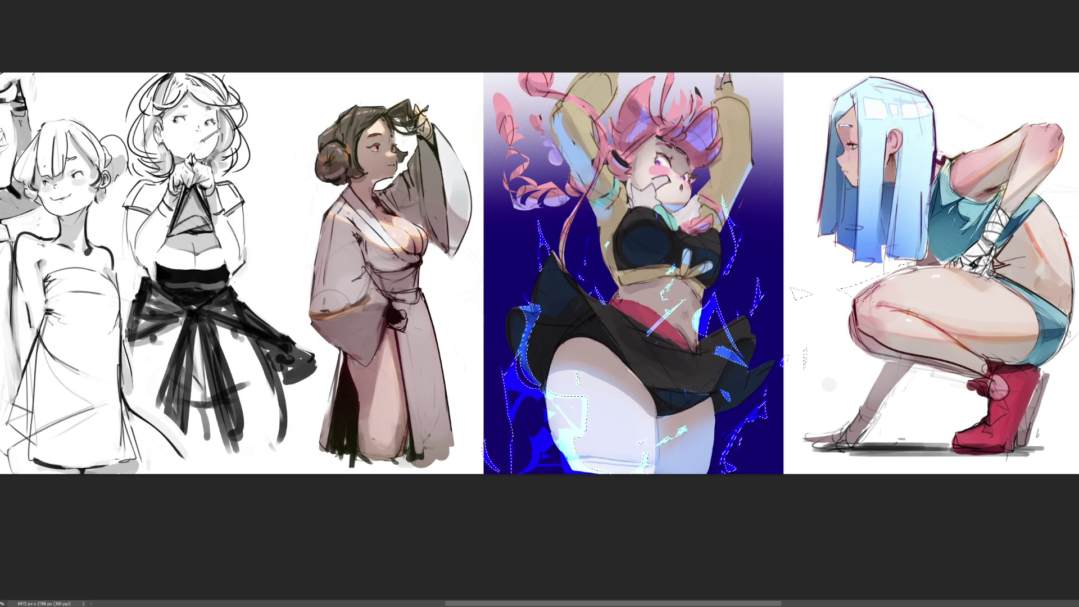
key("ctrl+u")
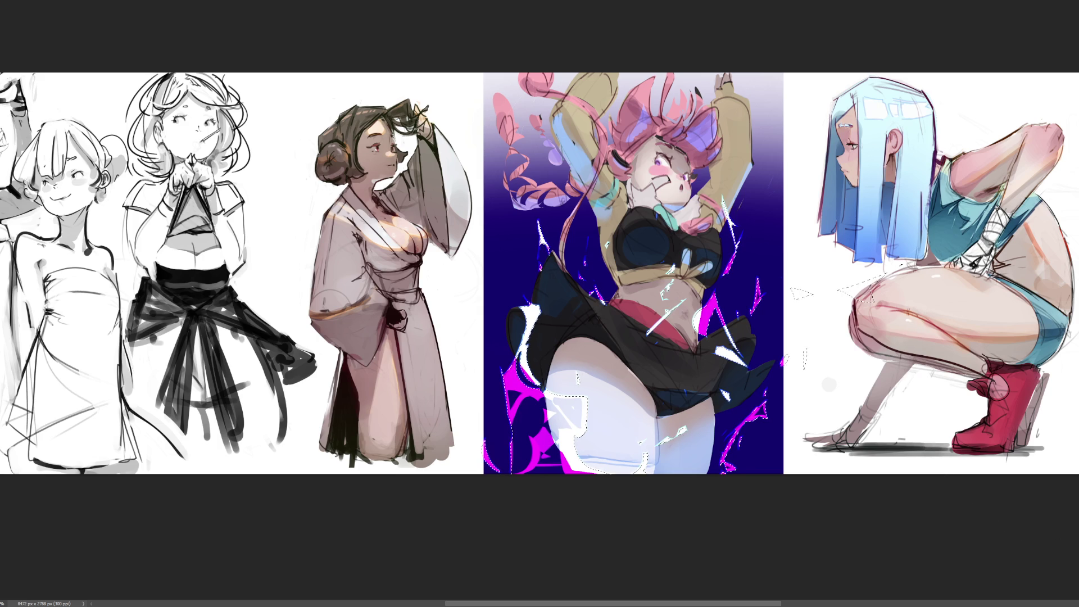
key("ctrl+z")
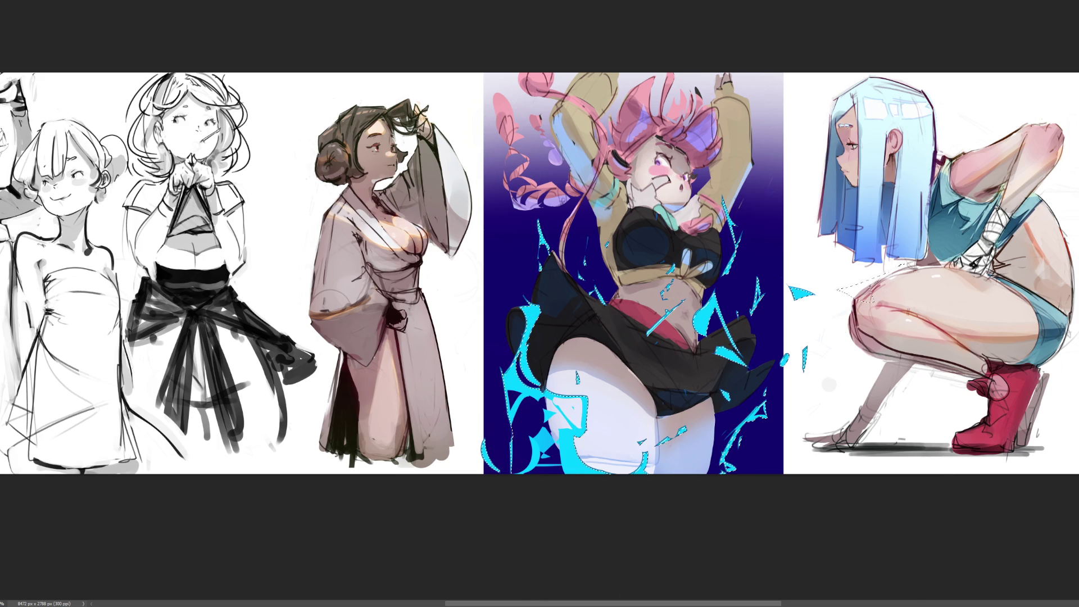
key("Delete")
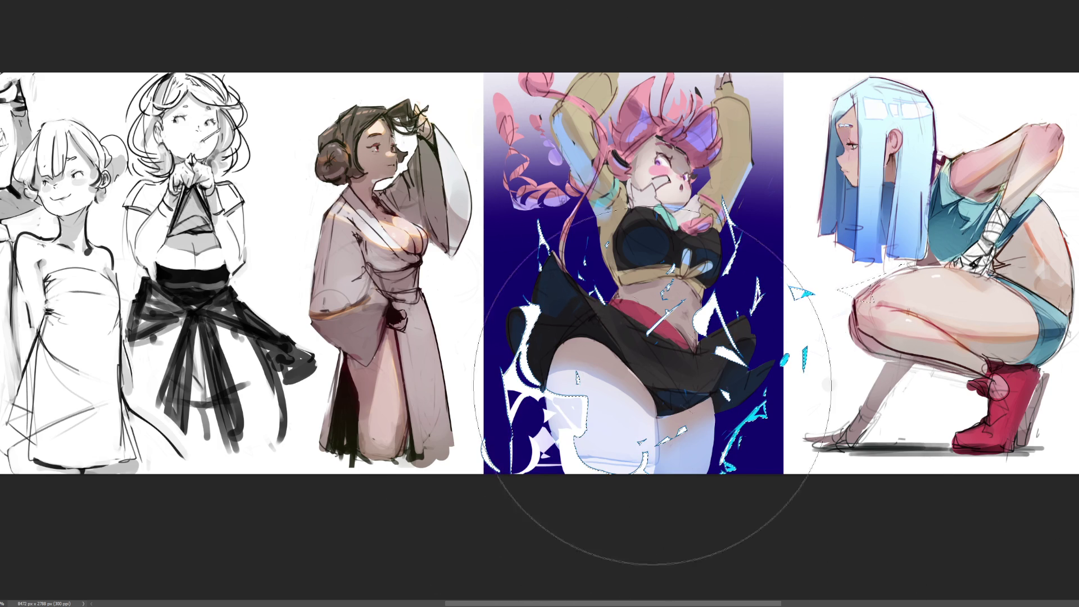
key("ctrl+z")
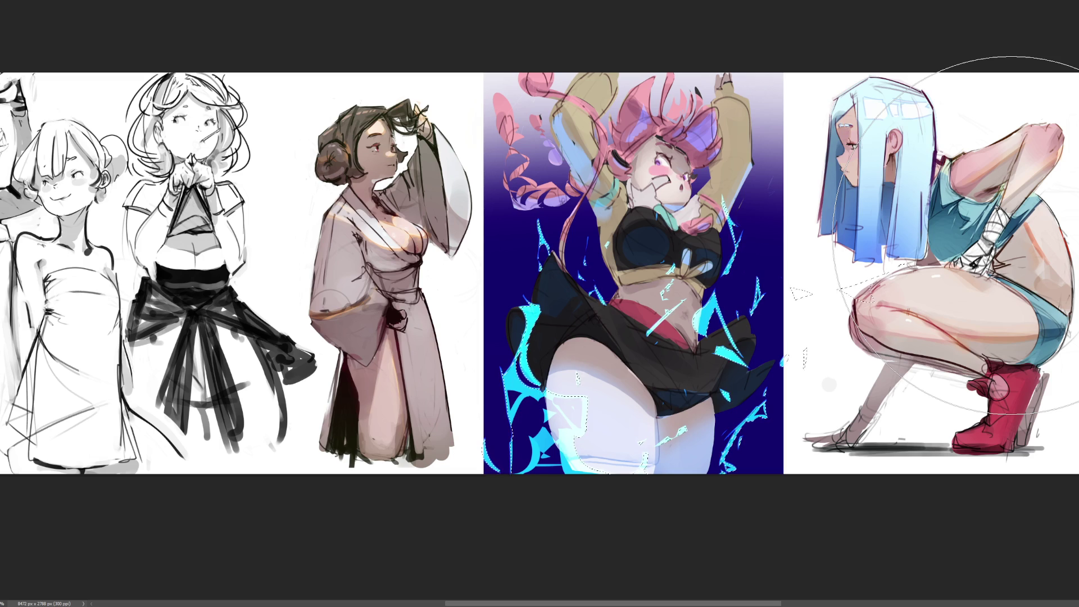
key("ctrl+d")
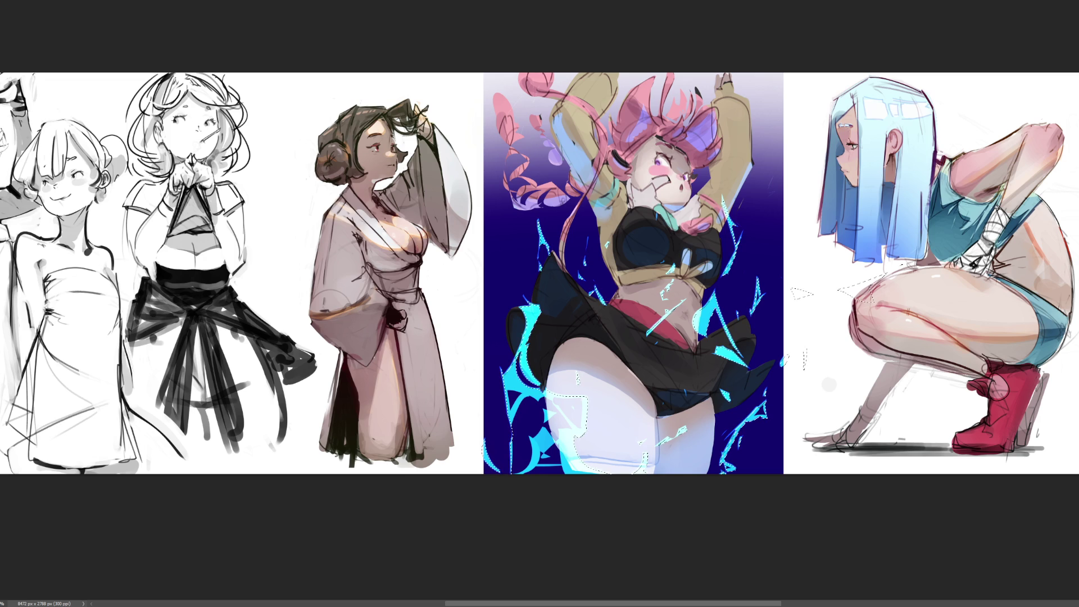
Fill the selected flame shapes with bright cyan, make the fill semi-transparent, and deselect
key("alt+BackSpace")
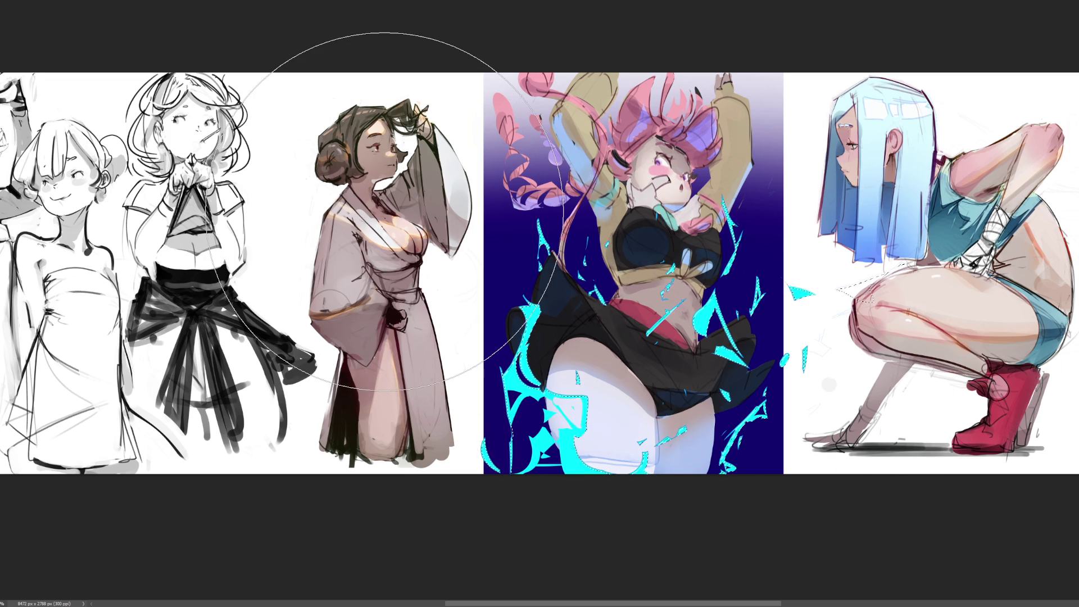
key("v")
key("7")
key("ctrl+d")
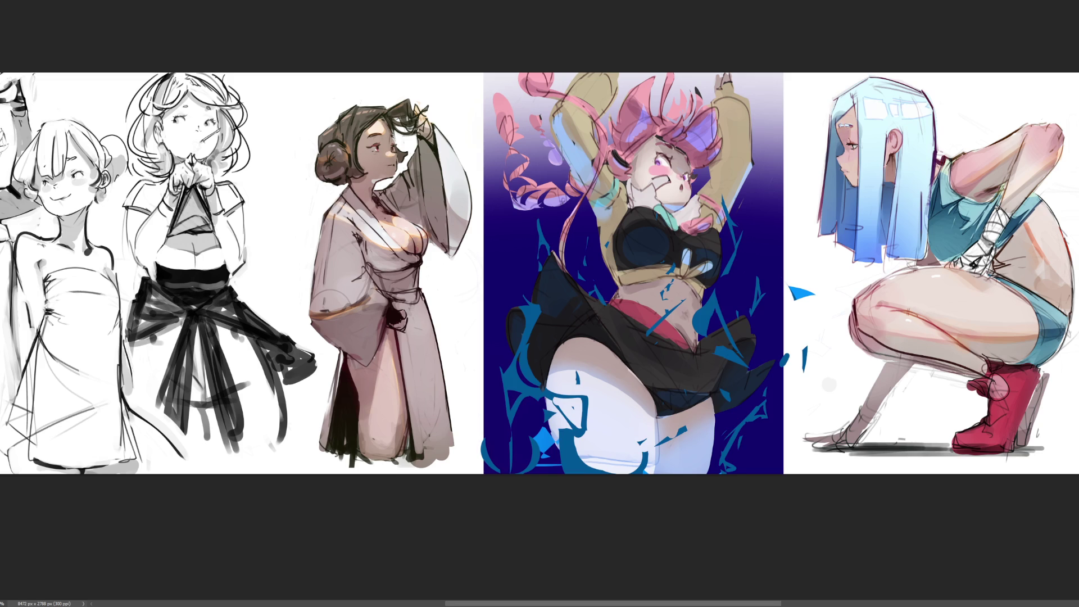
Paint over the white shards with the background blue after undoing a stray white stroke
mouse_move(646, 259)
left_mouse_down()
mouse_move(571, 368)
mouse_move(652, 430)
left_mouse_up()
key("ctrl+z")
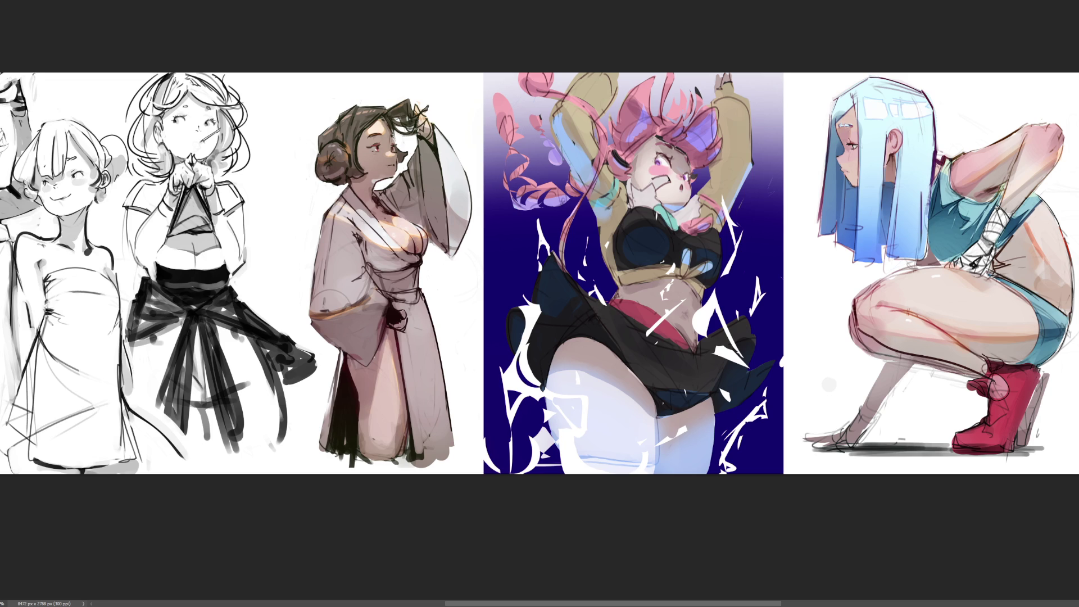
mouse_move(787, 371)
left_mouse_down()
mouse_move(770, 339)
mouse_move(695, 275)
mouse_move(701, 352)
left_mouse_up()
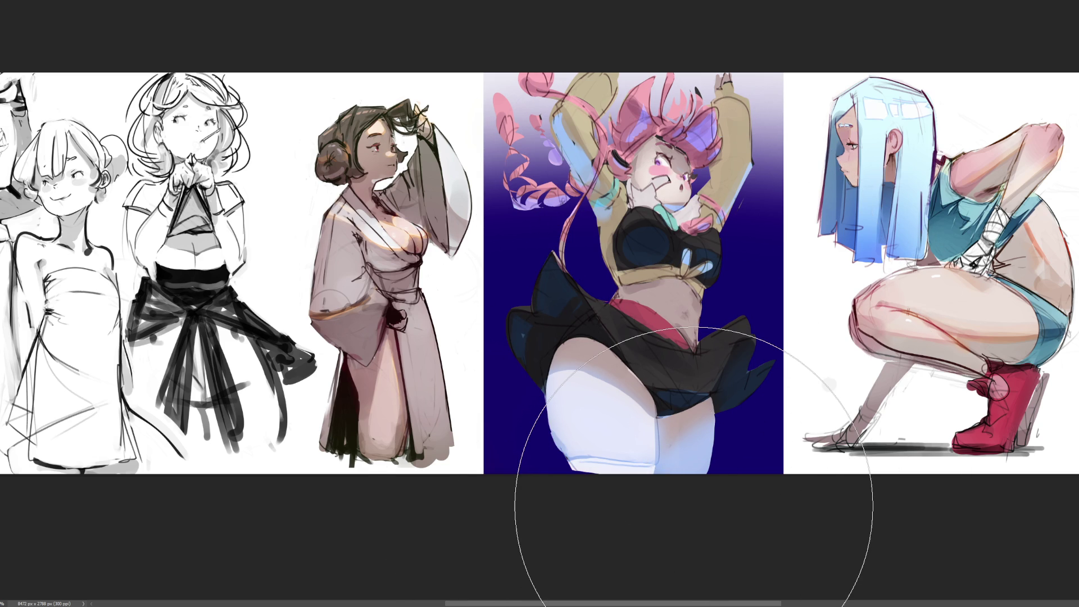
Shrink the brush to a tiny tip and draw a white zigzag bolt beside the thigh, trimming its top
key("bracketleft")
key("bracketleft")
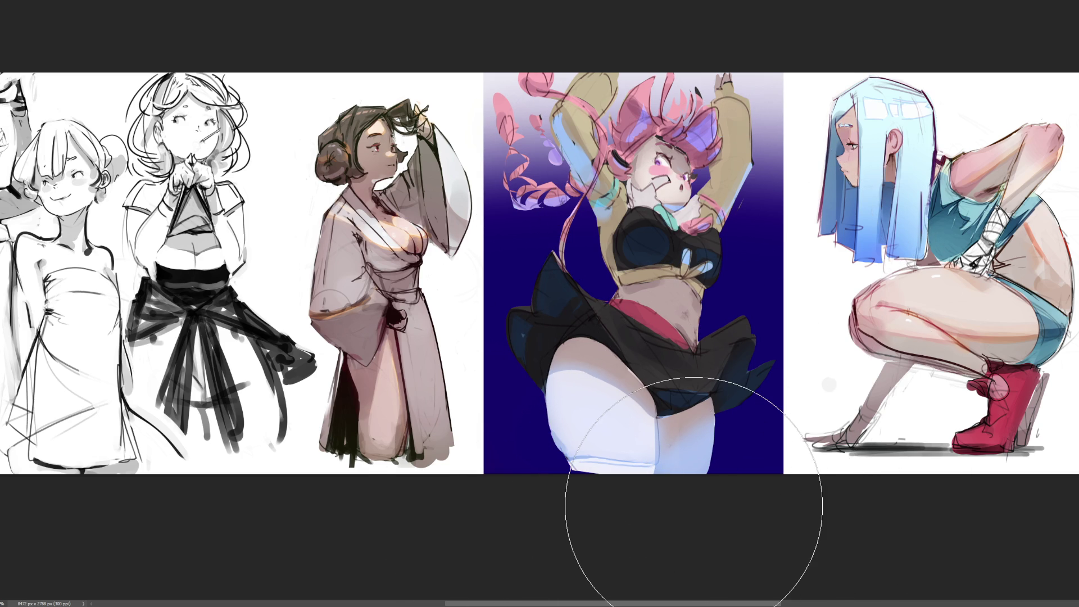
key("bracketleft")
key("bracketleft")
key("bracketleft")
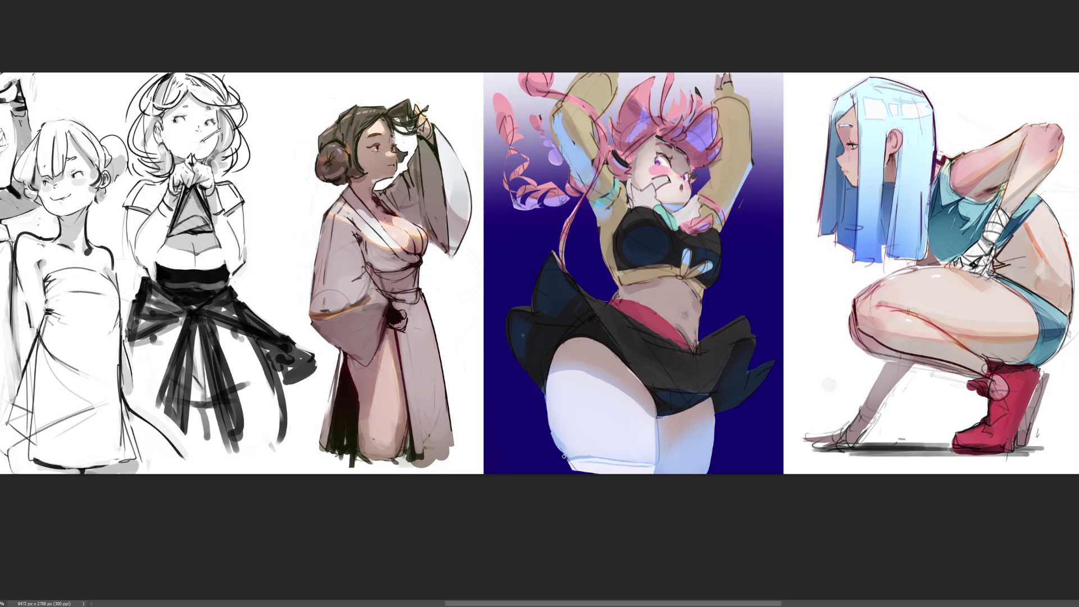
mouse_move(571, 473)
left_mouse_down()
mouse_move(537, 457)
mouse_move(541, 388)
mouse_move(551, 431)
left_mouse_up()
left_click_drag(542, 389, 538, 400)
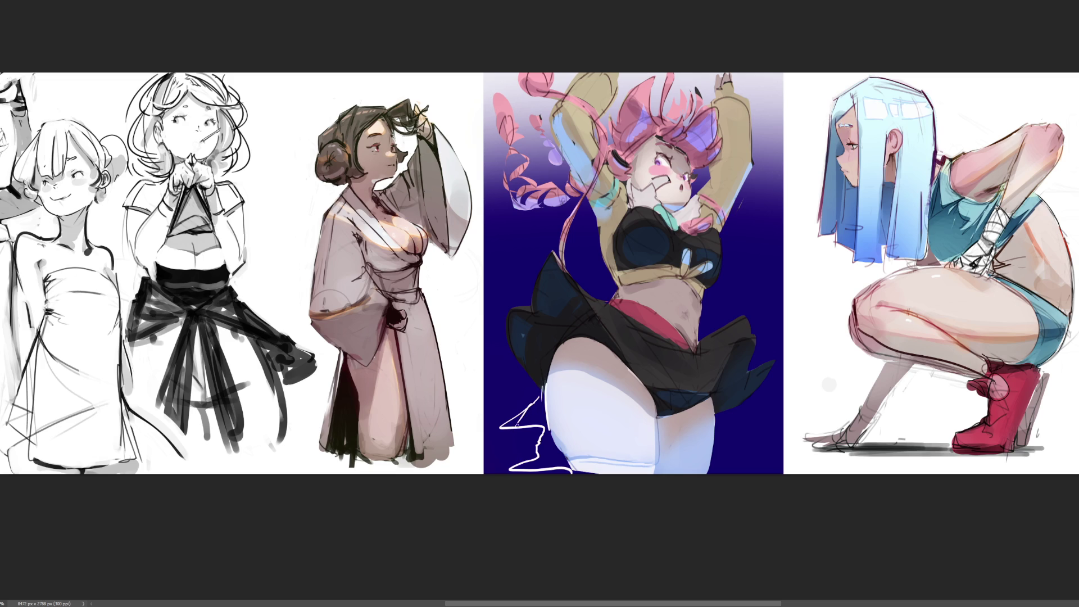
Refine the white zigzag beside the thigh, trimming its left and lower-left parts in blue
mouse_move(496, 428)
left_mouse_down()
mouse_move(523, 428)
mouse_move(500, 427)
mouse_move(513, 431)
left_mouse_up()
left_click_drag(543, 428, 545, 470)
key("ctrl+z")
mouse_move(548, 432)
left_mouse_down()
mouse_move(566, 453)
mouse_move(557, 469)
mouse_move(569, 469)
mouse_move(540, 466)
left_mouse_up()
left_click_drag(513, 473, 534, 457)
Draw short white lightning strokes across the thigh down to the panel's bottom edge
mouse_move(600, 409)
left_mouse_down()
mouse_move(606, 387)
mouse_move(594, 372)
mouse_move(619, 381)
mouse_move(630, 421)
mouse_move(611, 441)
mouse_move(612, 476)
left_mouse_up()
mouse_move(623, 379)
left_mouse_down()
mouse_move(619, 413)
mouse_move(624, 401)
left_mouse_up()
key("ctrl+z")
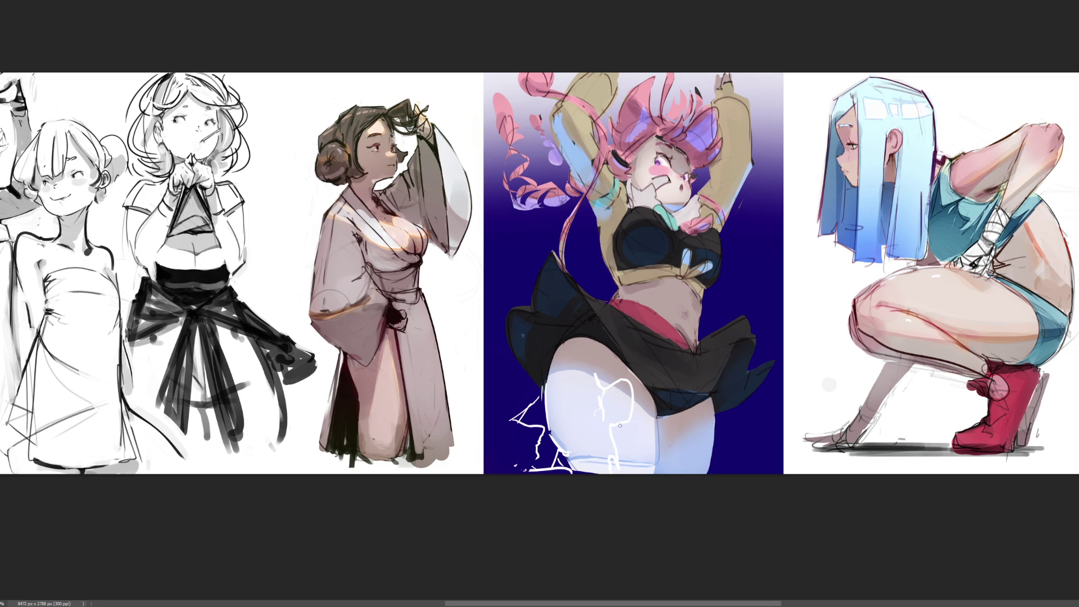
left_click_drag(621, 444, 620, 458)
mouse_move(650, 466)
left_mouse_down()
mouse_move(653, 445)
mouse_move(672, 445)
mouse_move(656, 431)
mouse_move(664, 460)
mouse_move(654, 470)
mouse_move(760, 445)
mouse_move(732, 444)
mouse_move(746, 423)
mouse_move(736, 477)
mouse_move(720, 471)
left_mouse_up()
key("ctrl+z")
Add a small white bolt near the panel's bottom-right edge
left_click_drag(747, 423, 751, 461)
key("ctrl+z")
left_click_drag(737, 453, 738, 471)
Paint a white lightning stroke along the thigh's right edge, undoing stray strokes near the bottom
key("ctrl+z")
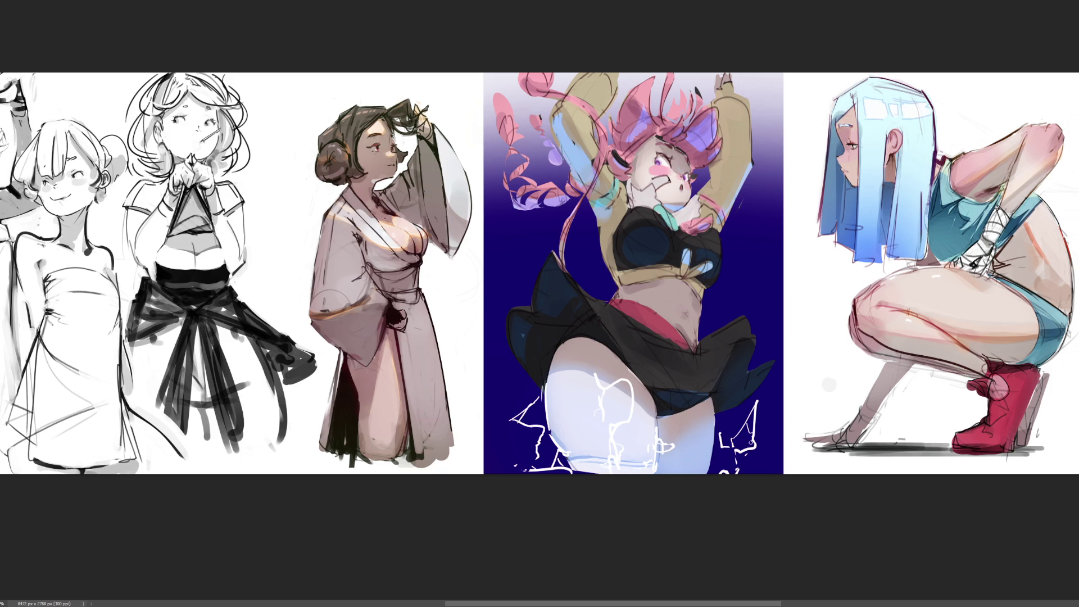
mouse_move(748, 447)
left_mouse_down()
mouse_move(745, 459)
mouse_move(714, 460)
mouse_move(714, 475)
left_mouse_up()
key("ctrl+z")
key("ctrl+z")
left_click_drag(714, 434, 709, 472)
key("ctrl+z")
left_click_drag(716, 421, 707, 474)
left_click_drag(714, 423, 713, 437)
Add white lightning bolts at the panel's right edge and down the upper-left panel
left_click_drag(771, 392, 780, 381)
mouse_move(785, 262)
left_mouse_down()
mouse_move(720, 254)
mouse_move(724, 231)
mouse_move(714, 264)
mouse_move(773, 272)
mouse_move(759, 259)
mouse_move(775, 259)
mouse_move(765, 269)
mouse_move(783, 266)
mouse_move(784, 308)
left_mouse_up()
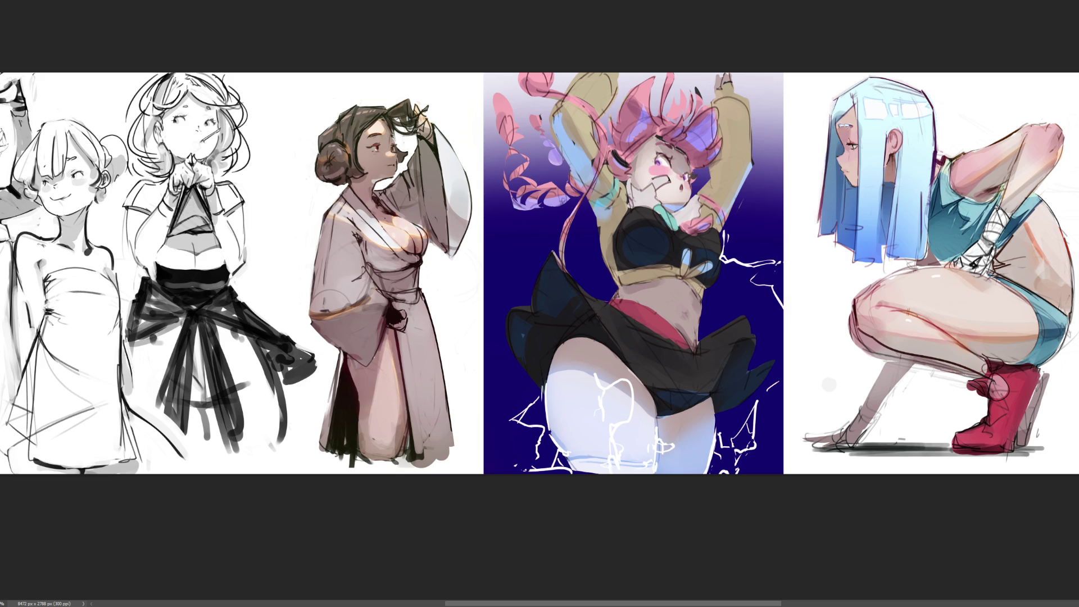
left_click_drag(558, 138, 575, 183)
mouse_move(559, 144)
left_mouse_down()
mouse_move(562, 172)
mouse_move(523, 191)
mouse_move(544, 211)
left_mouse_up()
key("ctrl+z")
key("ctrl+z")
mouse_move(553, 150)
left_mouse_down()
mouse_move(575, 208)
mouse_move(562, 227)
mouse_move(640, 226)
mouse_move(628, 255)
mouse_move(584, 260)
mouse_move(574, 275)
left_mouse_up()
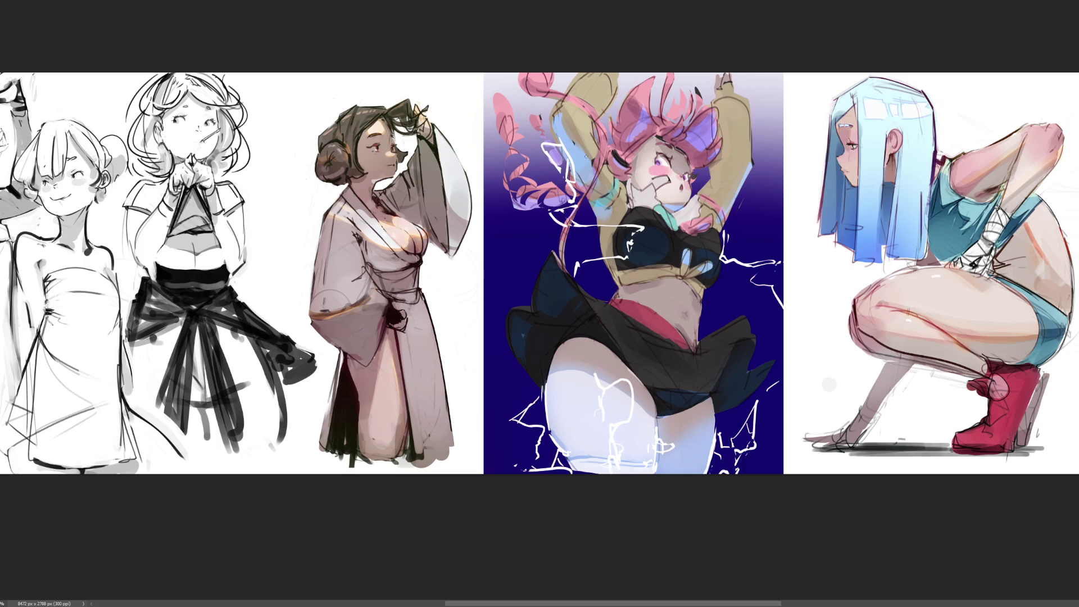
left_click_drag(552, 149, 557, 163)
left_click_drag(555, 123, 558, 133)
Paint white lightning strokes on the background and across the girl's midriff
left_click_drag(749, 183, 752, 173)
mouse_move(662, 288)
left_mouse_down()
mouse_move(687, 286)
mouse_move(660, 317)
left_mouse_up()
key("ctrl+z")
key("ctrl+z")
key("ctrl+z")
mouse_move(699, 319)
left_mouse_down()
mouse_move(698, 332)
mouse_move(717, 307)
mouse_move(709, 294)
mouse_move(731, 281)
mouse_move(710, 307)
left_mouse_up()
key("ctrl+z")
key("ctrl+z")
key("ctrl+z")
Add white lightning strokes down the left blue background, erasing part of one
left_click_drag(509, 211, 483, 268)
left_click_drag(485, 311, 505, 326)
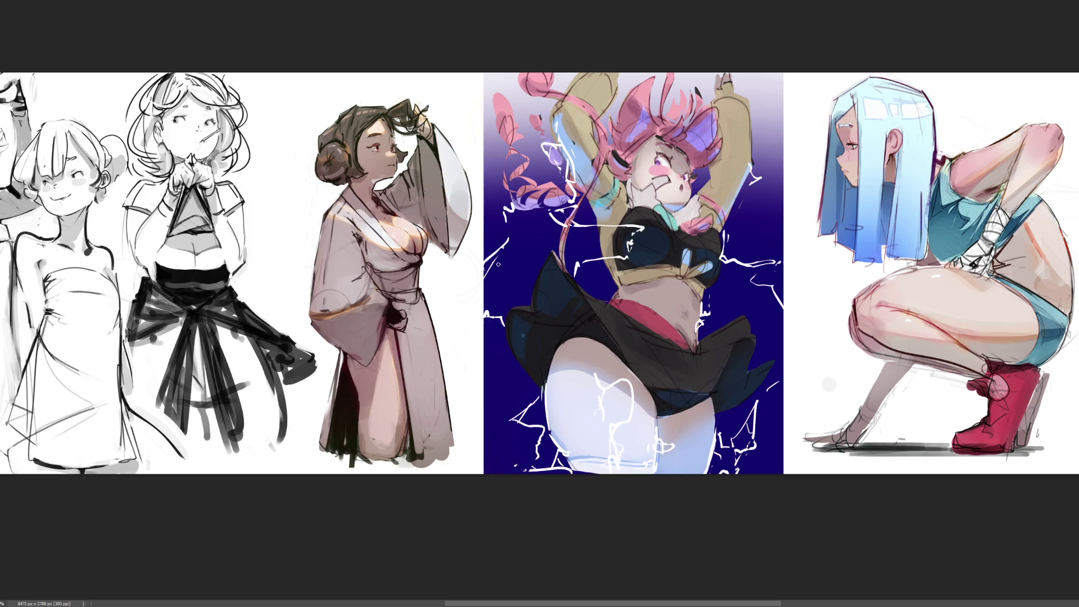
left_click_drag(508, 237, 484, 263)
Select the white lightning strokes around the dancing girl's arms, torso and thighs
key("ctrl+h")
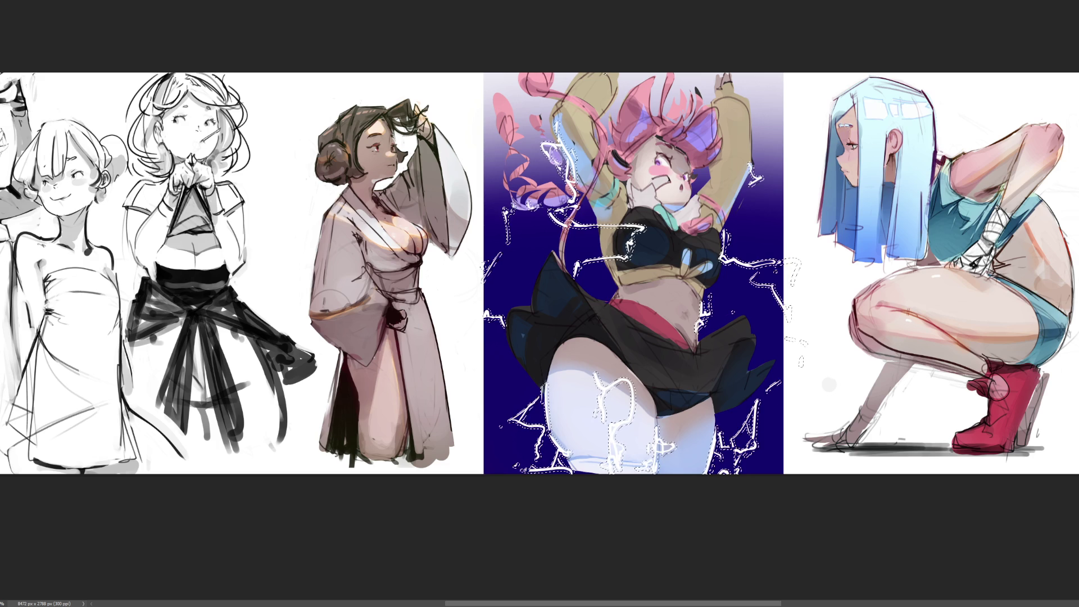
Paint a soft cyan glow over the selected lightning strokes, then deselect them
left_click_drag(728, 171, 618, 337)
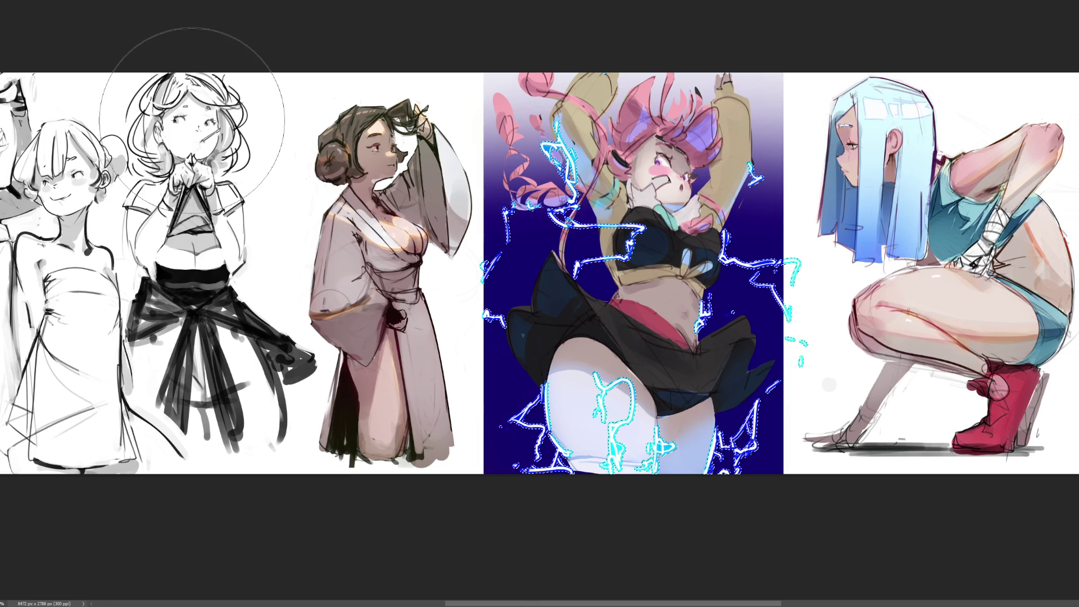
key("ctrl+z")
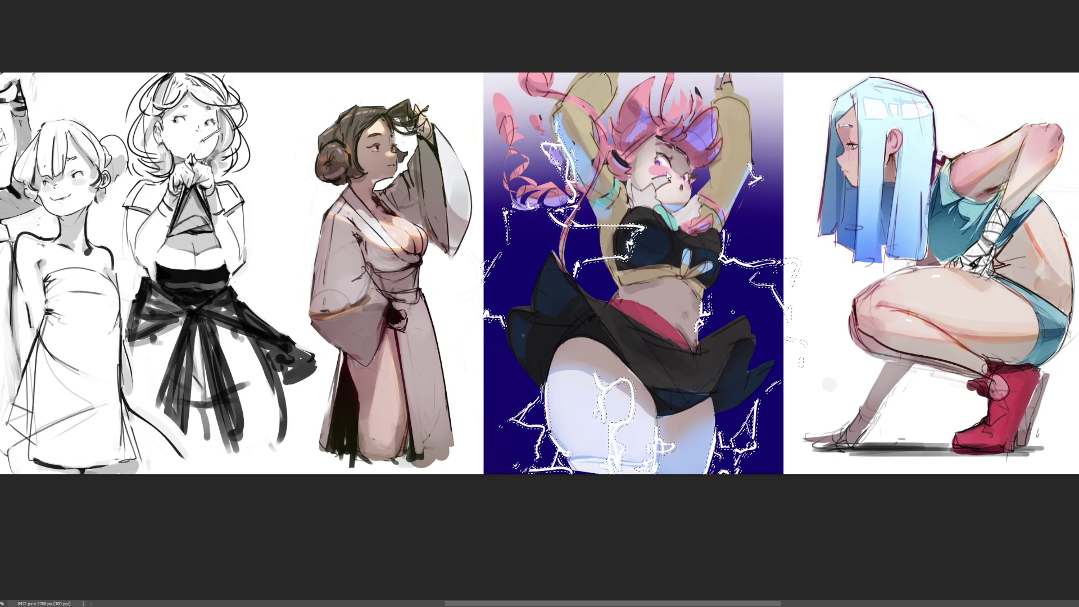
mouse_move(668, 177)
left_mouse_down()
mouse_move(636, 393)
mouse_move(650, 568)
left_mouse_up()
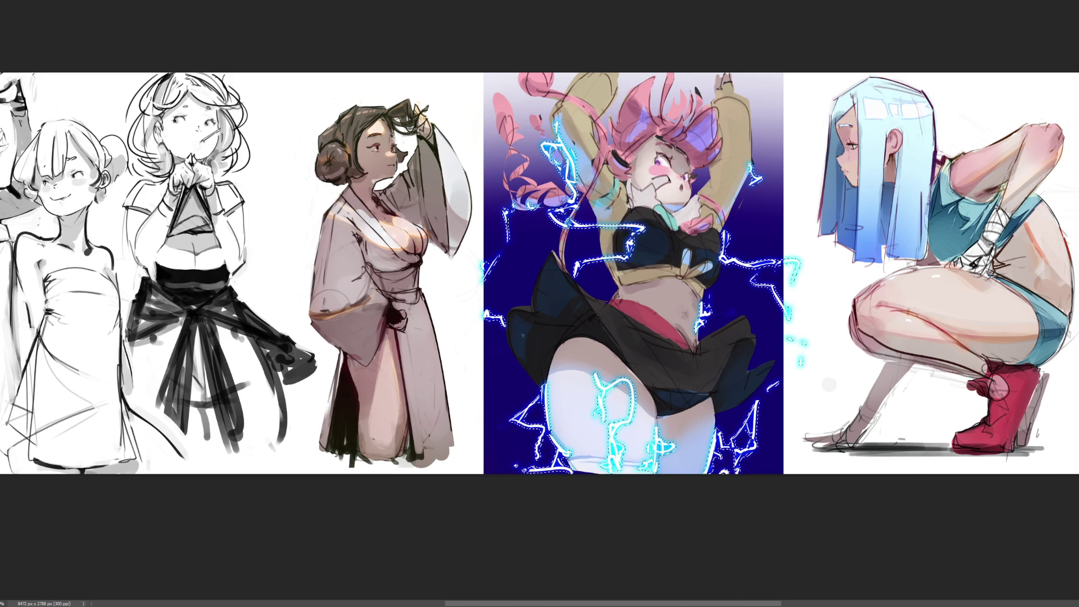
left_click_drag(482, 506, 554, 95)
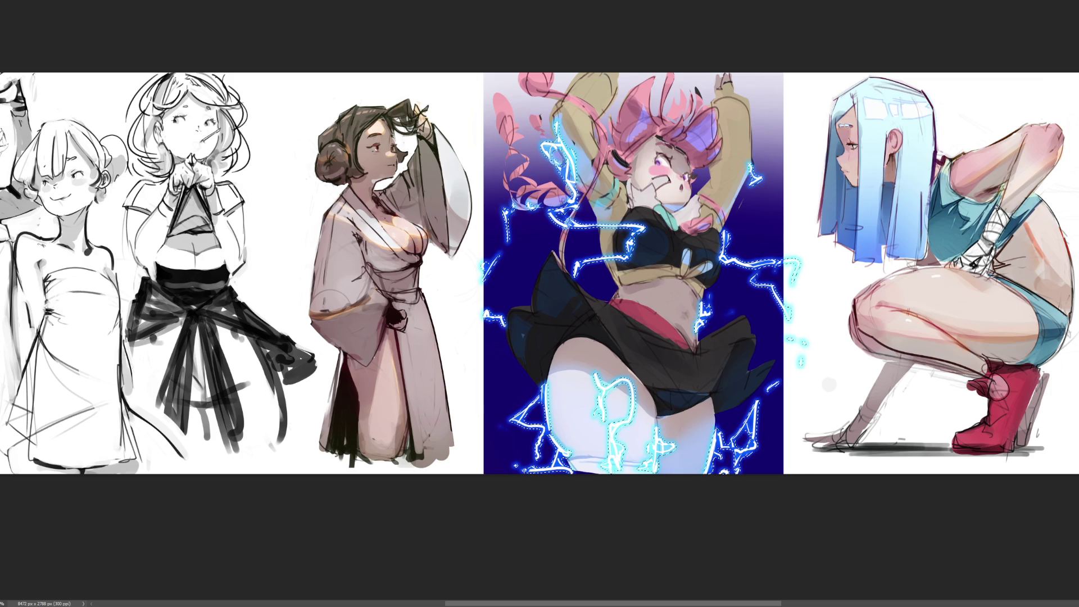
key("ctrl+z")
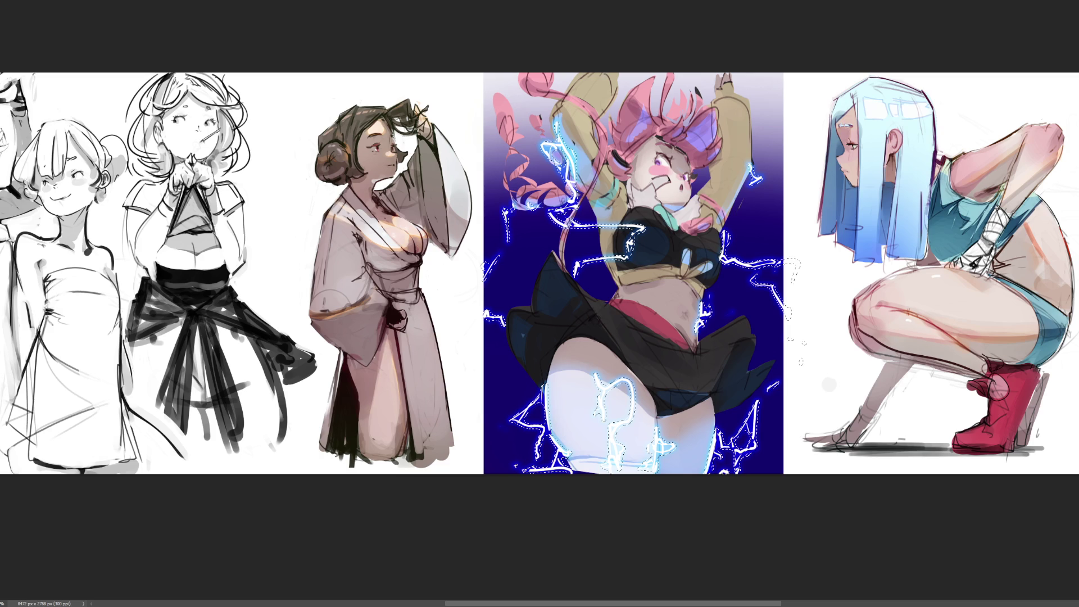
key("ctrl+y")
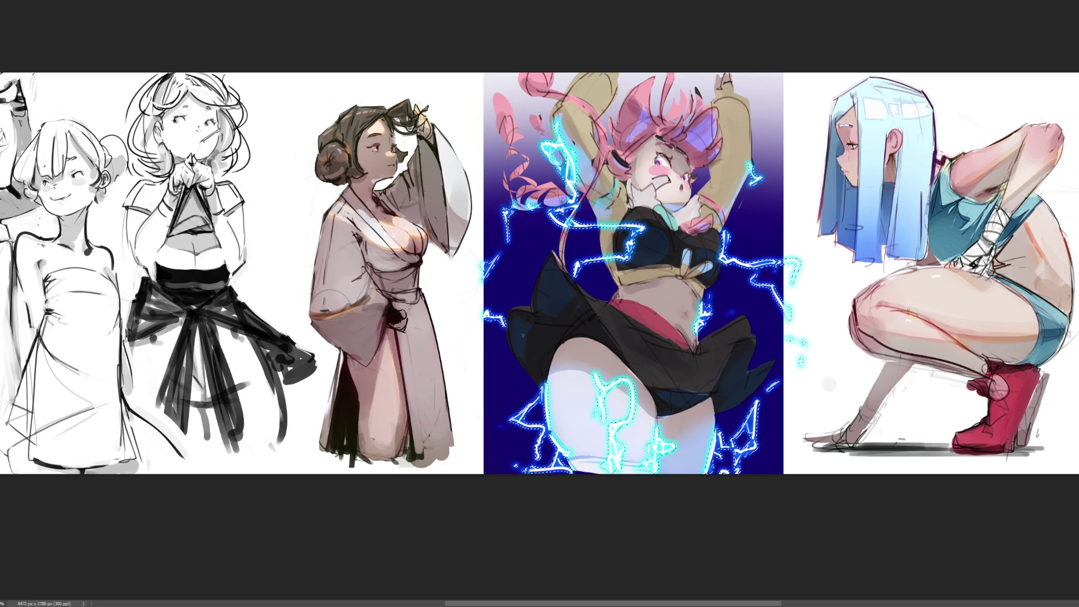
key("ctrl+z")
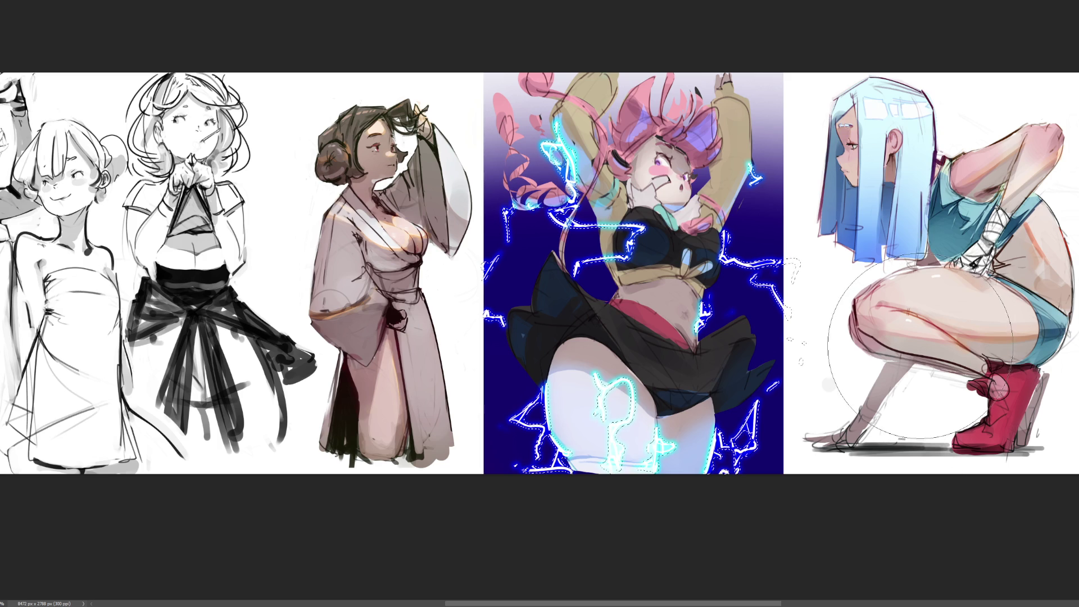
key("ctrl+d")
key("b")
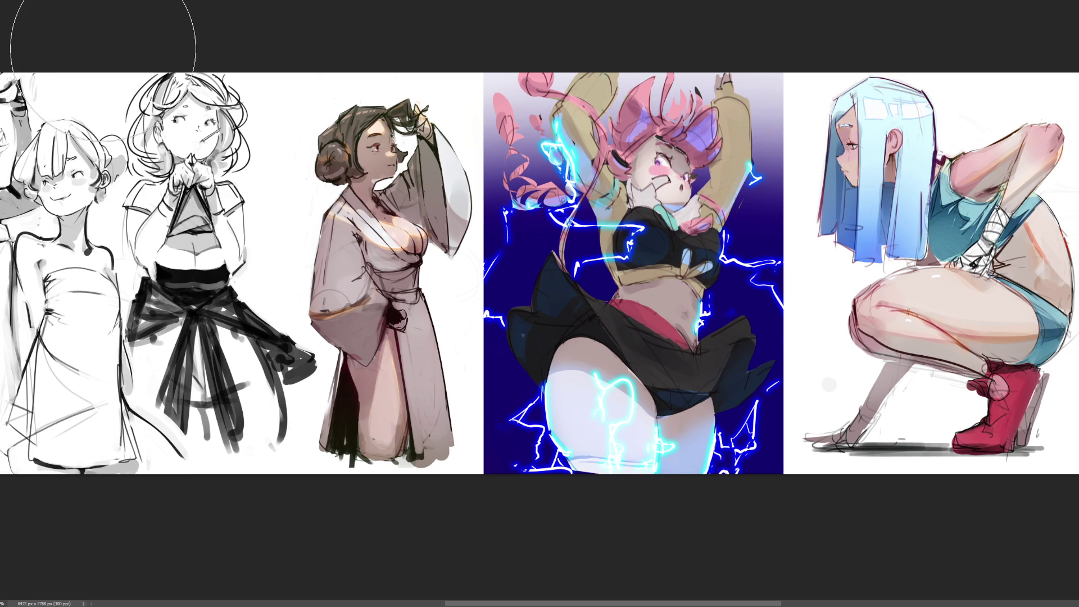
Brighten the cyan glow on the girl's arm and right-side bolt, removing a stray tint on the second sketch
left_click_drag(190, 87, 217, 90)
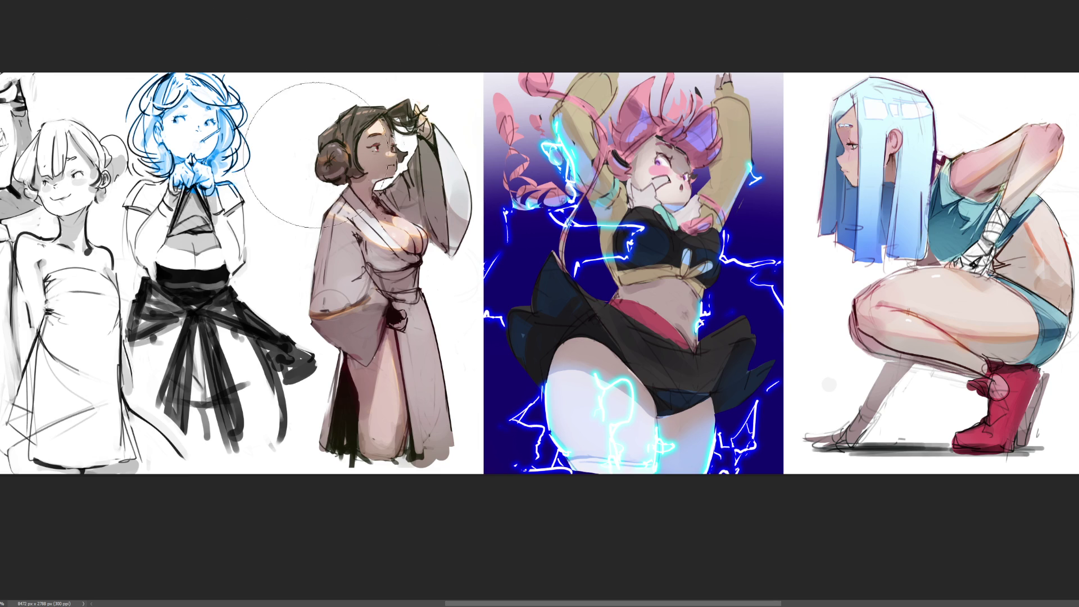
key("ctrl+z")
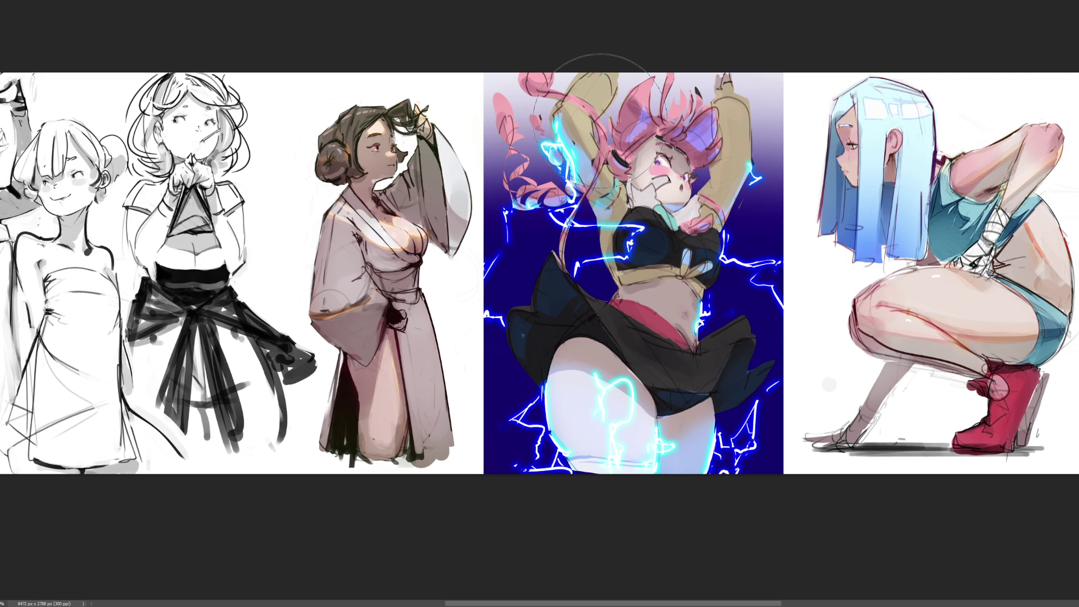
left_click_drag(600, 121, 562, 146)
key("bracketleft")
key("bracketleft")
key("bracketleft")
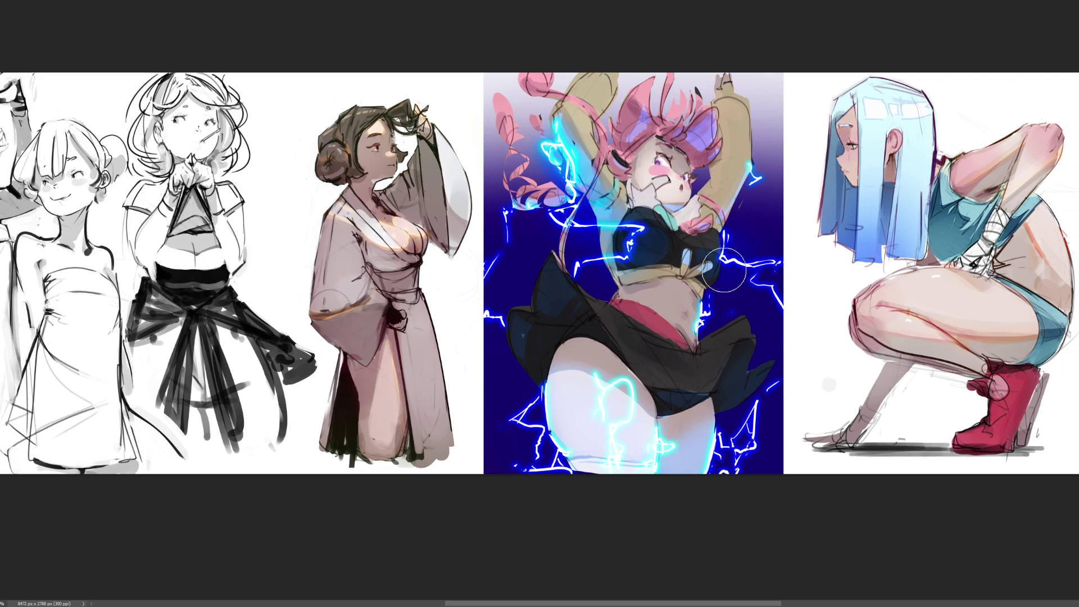
mouse_move(754, 268)
left_mouse_down()
mouse_move(756, 315)
mouse_move(786, 295)
left_mouse_up()
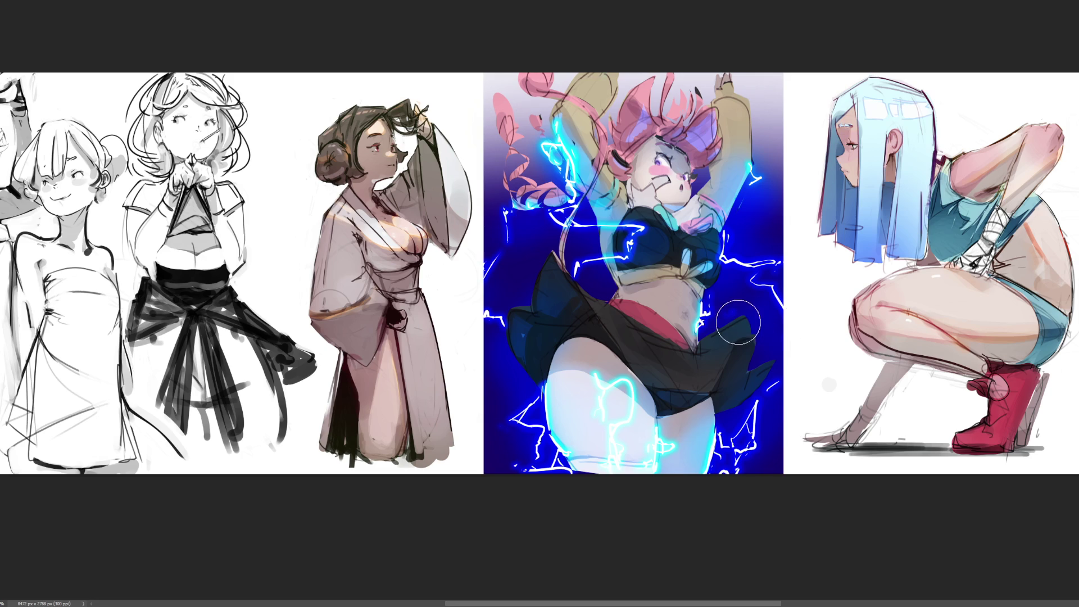
left_click_drag(779, 381, 760, 403)
Remove the thin bottom lightning stroke and brighten the blue glow on the thigh
key("ctrl+z")
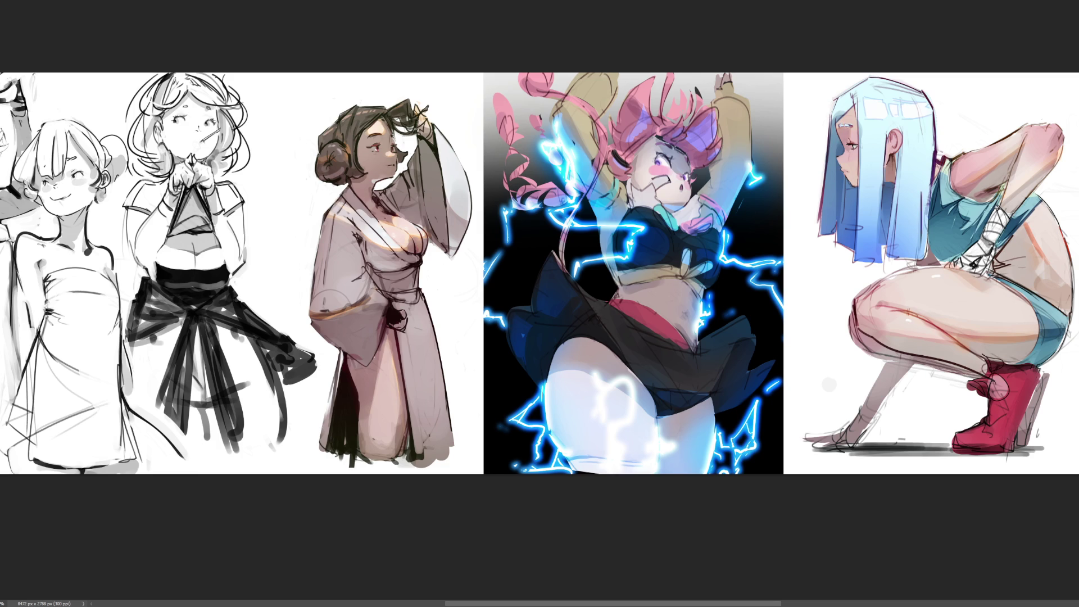
left_click_drag(621, 374, 640, 461)
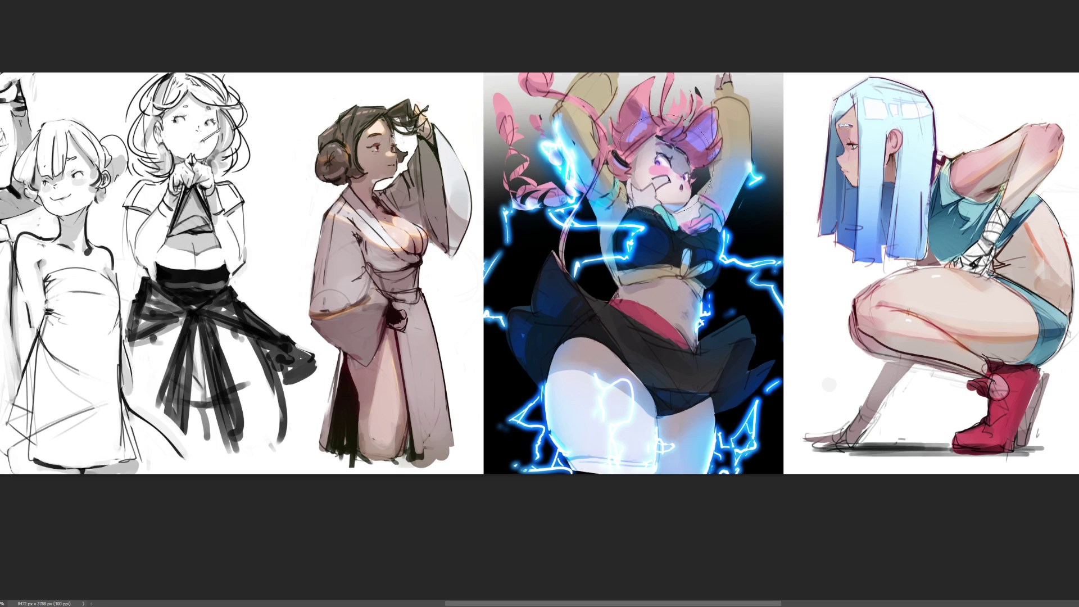
Paint a purple stroke over the dancing girl's head
left_click_drag(657, 161, 655, 101)
Redraw the purple stroke on the girl's head, comparing it against the open-eye version
key("ctrl+z")
left_click_drag(657, 164, 656, 120)
key("ctrl+z")
key("ctrl+z")
key("ctrl+shift+z")
key("ctrl+shift+z")
Paint a dark magenta vertical stroke down the face across the eye
mouse_move(690, 178)
left_mouse_down()
mouse_move(732, 149)
mouse_move(734, 108)
mouse_move(730, 145)
mouse_move(697, 177)
left_mouse_up()
key("ctrl+z")
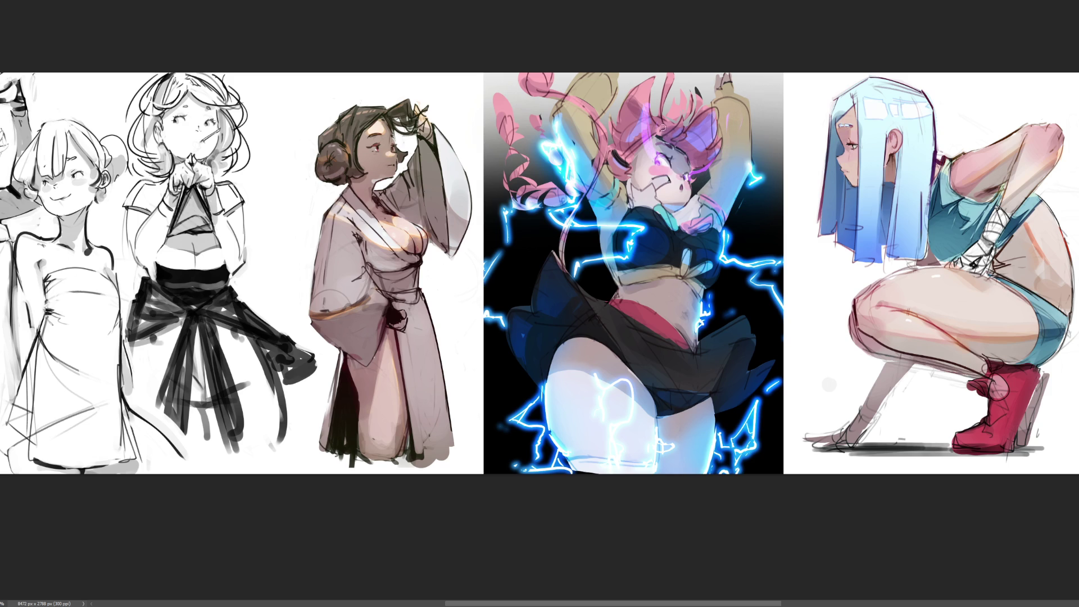
left_click_drag(646, 105, 651, 148)
left_click_drag(652, 105, 655, 163)
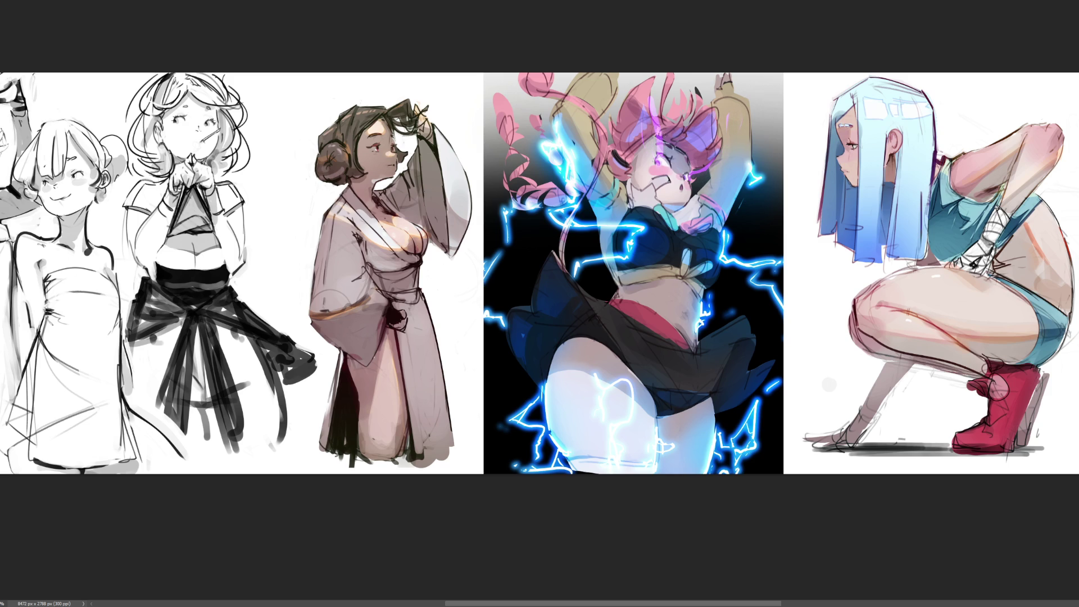
mouse_move(652, 104)
left_mouse_down()
mouse_move(656, 163)
mouse_move(714, 158)
left_mouse_up()
left_click_drag(657, 114, 656, 166)
key("ctrl+z")
key("ctrl+z")
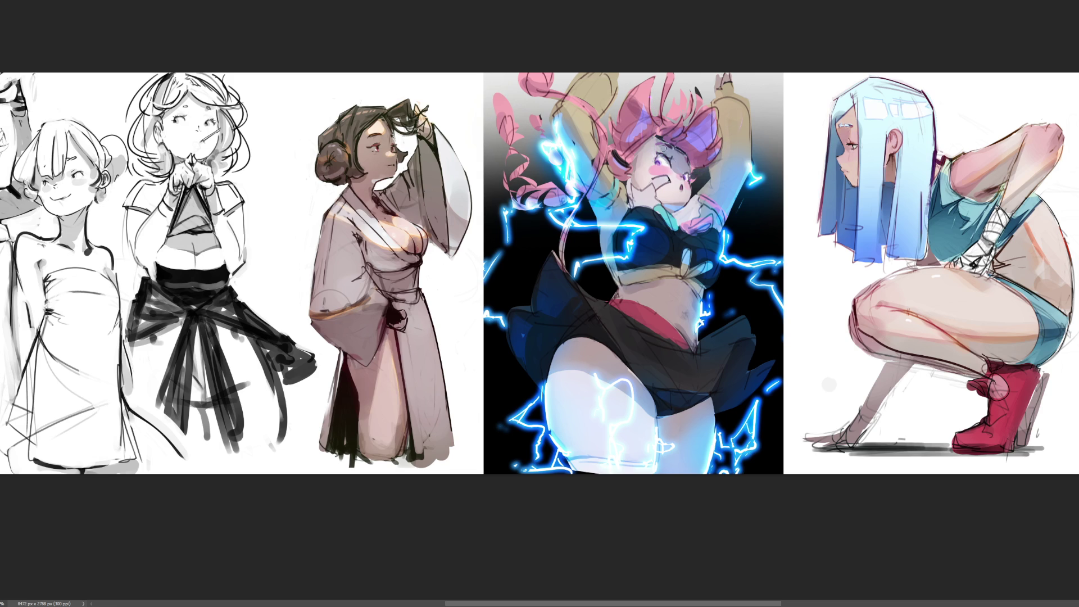